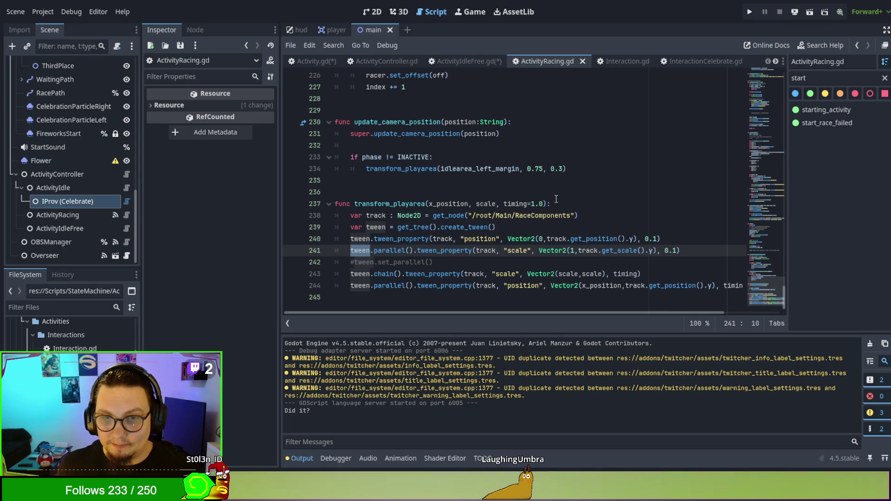
- Inspect the get_tree().create_tween call in ActivityRacing.gd's reward_player, then switch to Activity.gd
drag(398, 227, 485, 228)
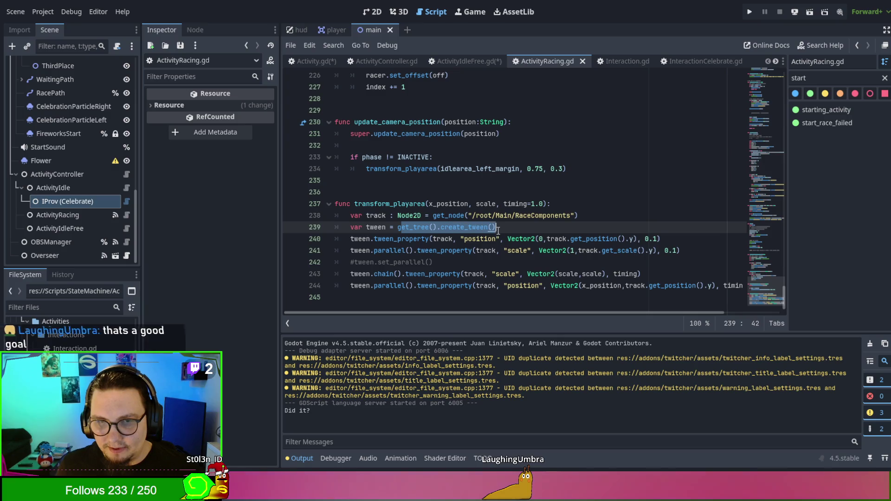
key(ctrl+shift+Left)
key(ctrl+shift+Left)
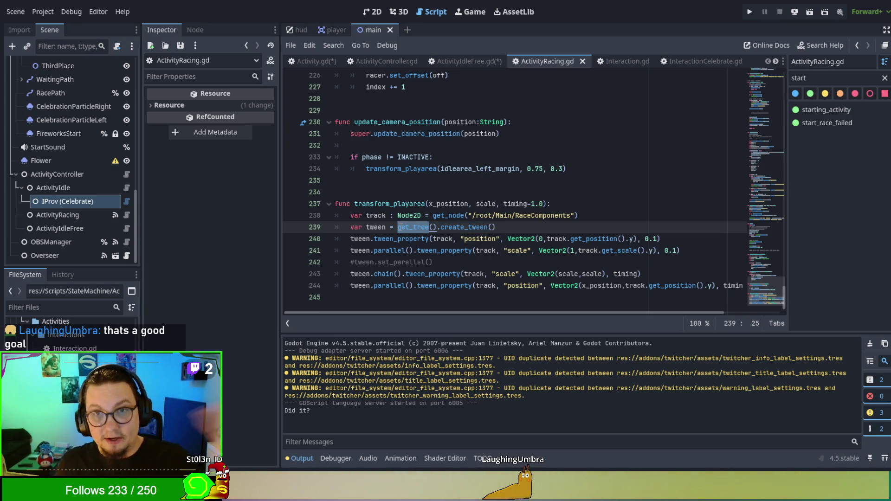
click(478, 169)
scroll(496, 189, up, 10)
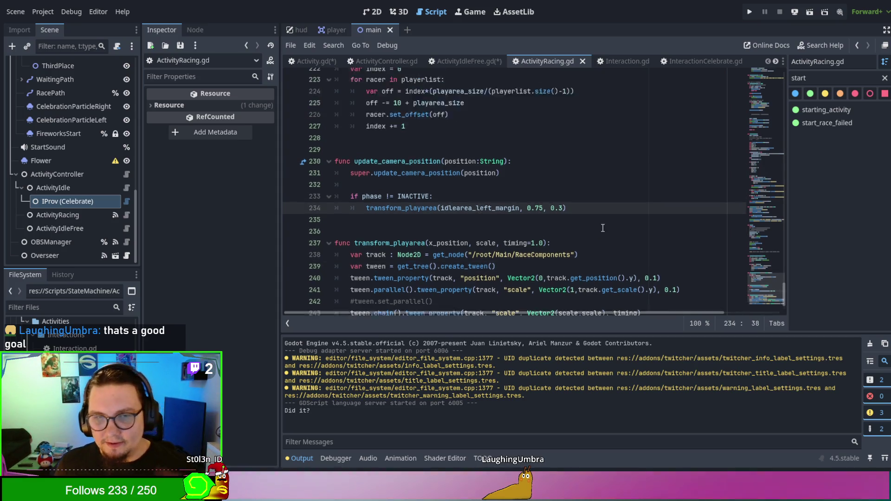
scroll(601, 235, up, 10)
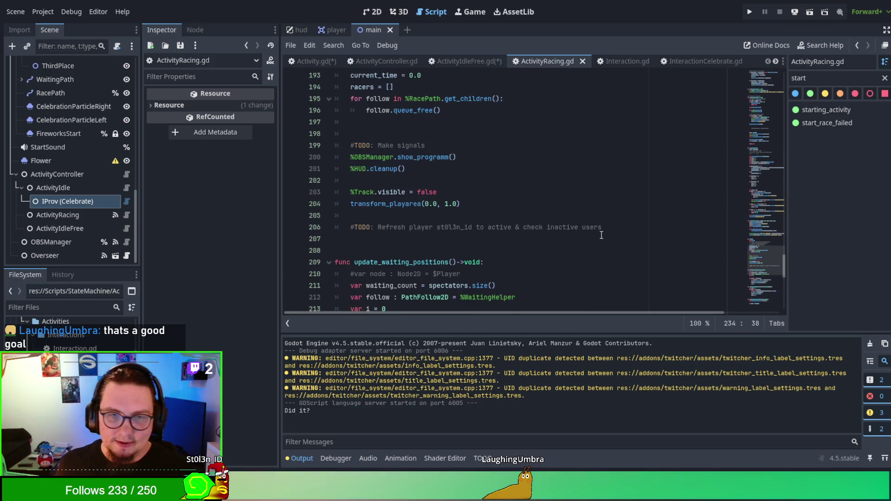
scroll(601, 235, down, 3)
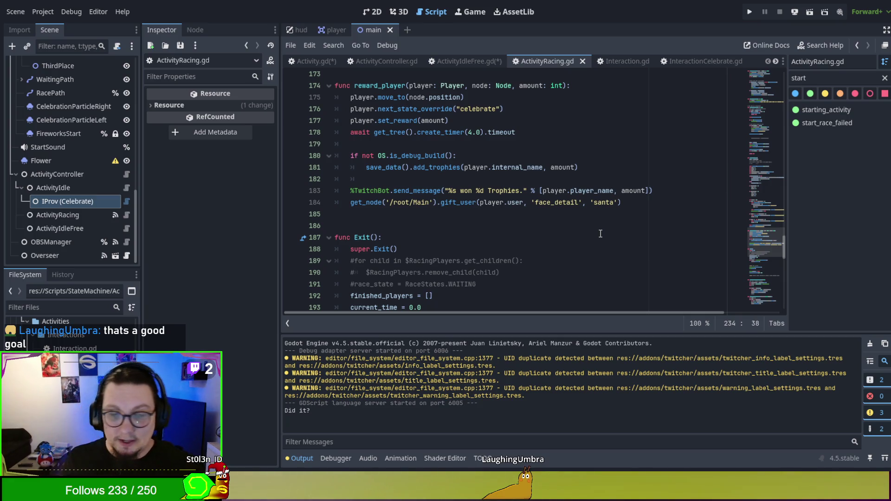
scroll(594, 230, up, 2)
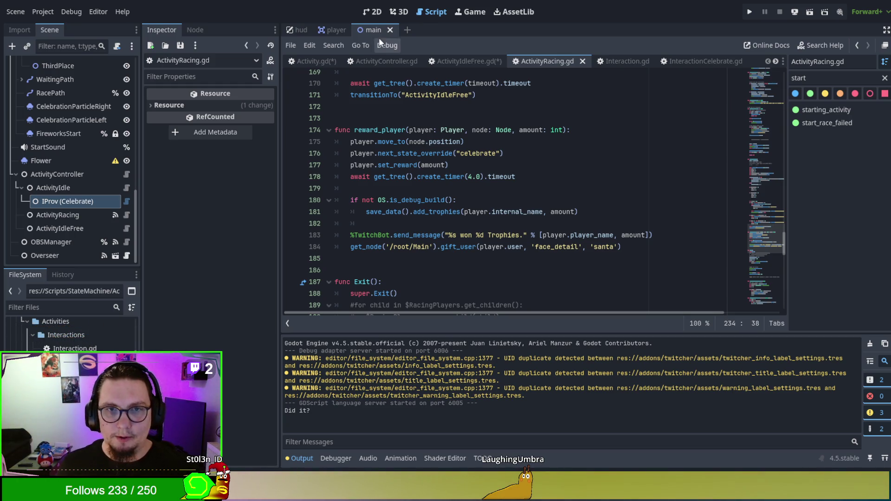
click(301, 63)
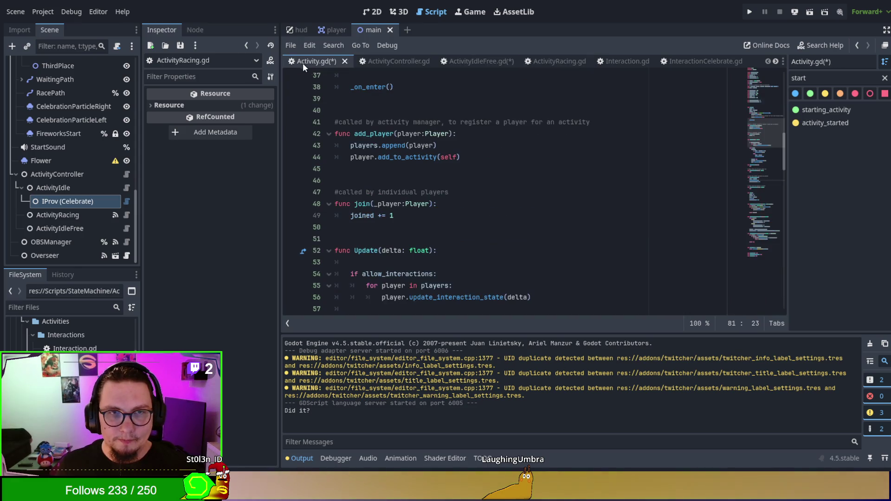
- Browse Activity.gd down to empty line 84, then switch to ActivityIdleFree.gd
scroll(506, 184, up, 7)
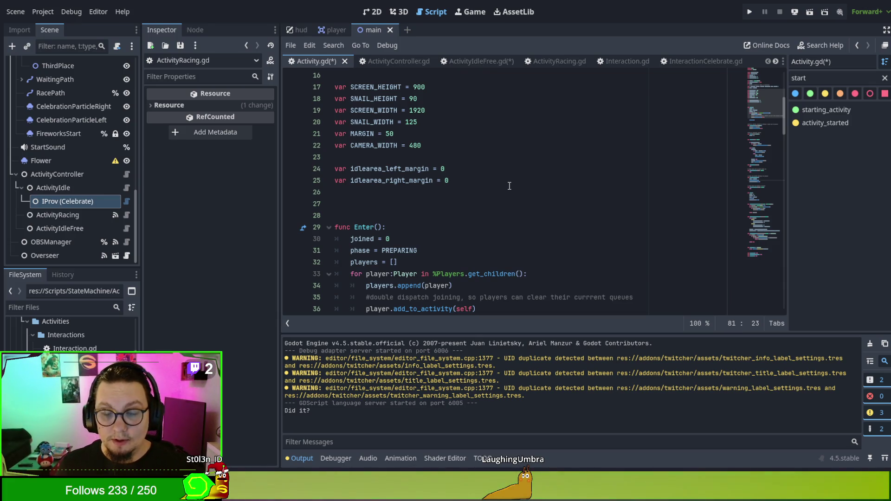
scroll(509, 186, down, 2)
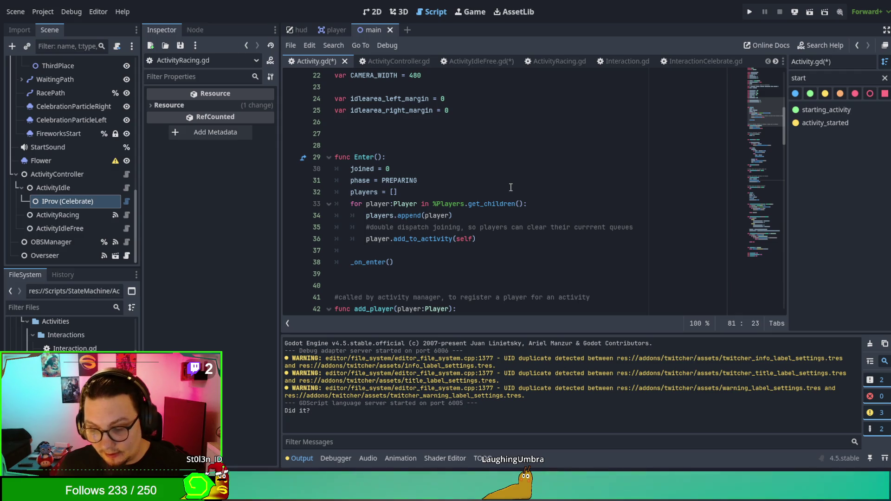
scroll(409, 151, up, 1)
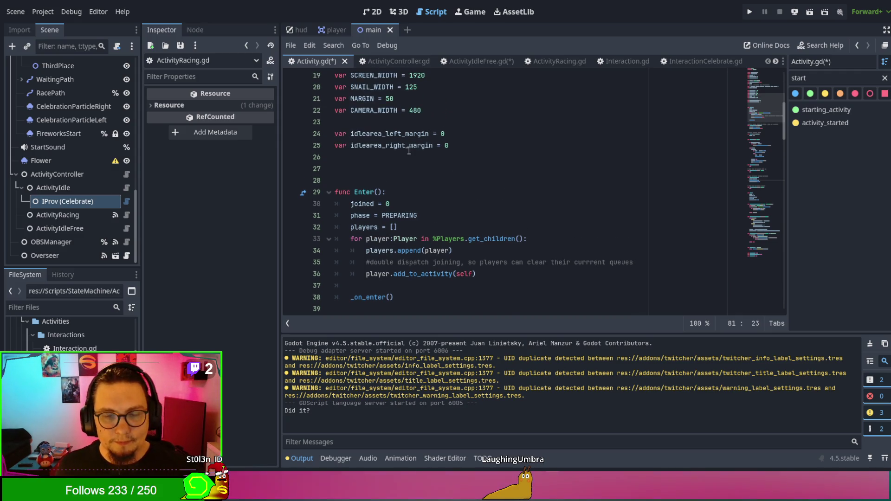
scroll(408, 150, down, 2)
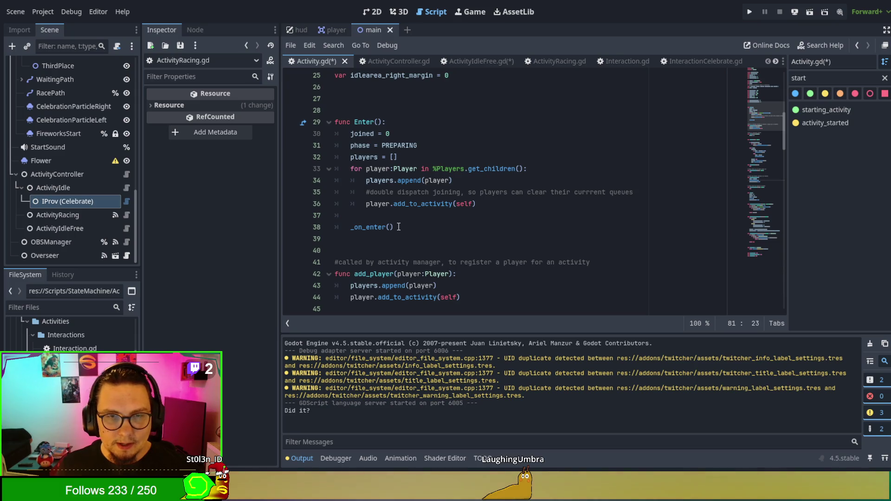
scroll(392, 227, down, 4)
scroll(393, 227, down, 10)
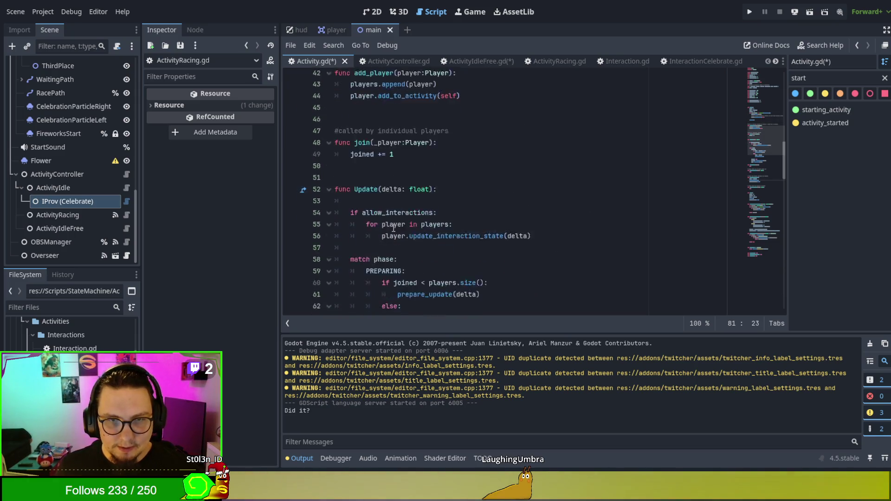
scroll(394, 227, down, 2)
click(392, 210)
scroll(393, 209, down, 4)
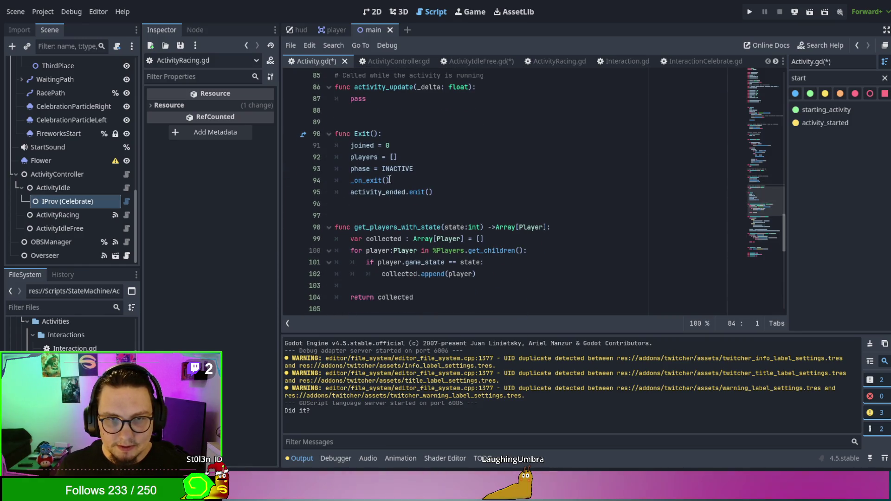
click(471, 57)
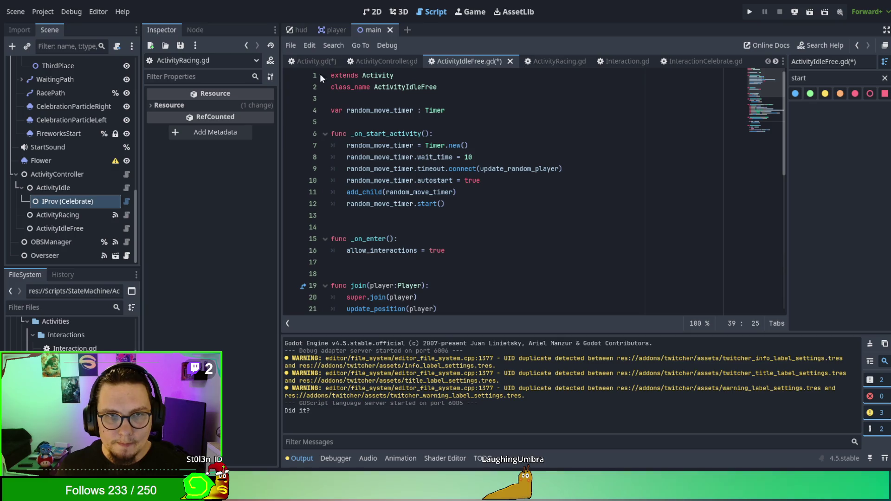
- Save all modified scripts and check the _on_exit call on line 94 of Activity.gd
click(305, 64)
key(ctrl+s)
click(480, 59)
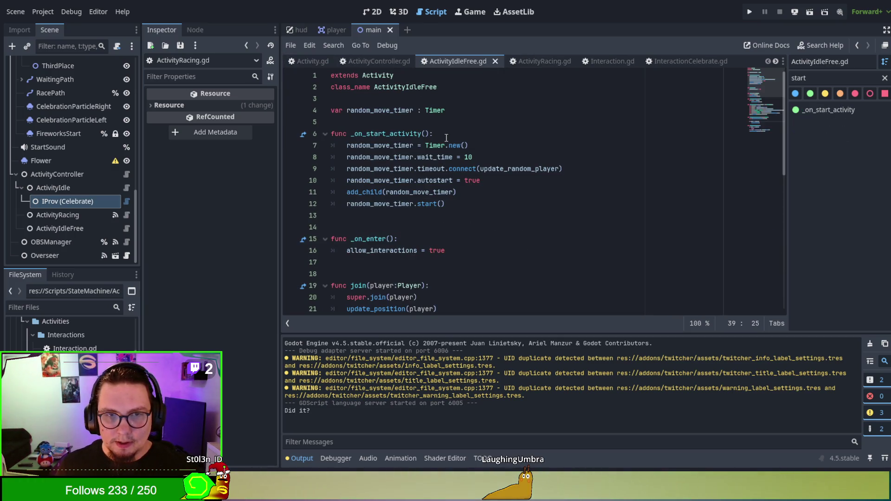
click(307, 64)
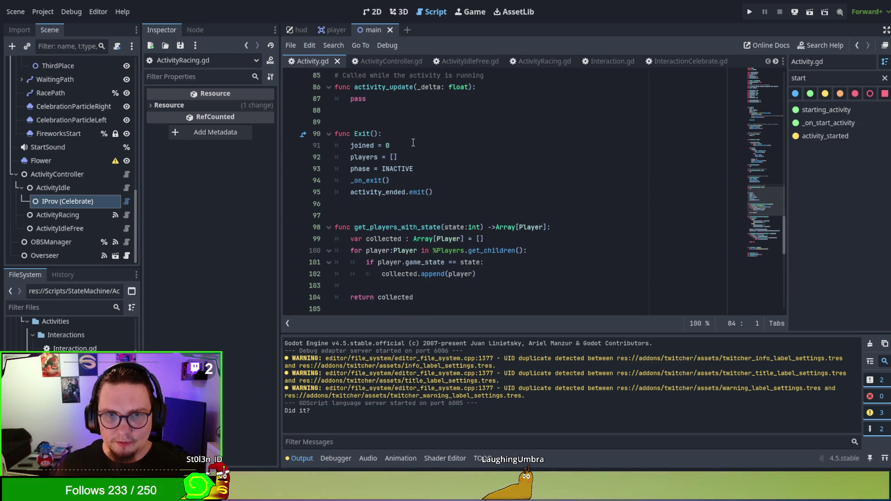
double_click(377, 181)
click(540, 62)
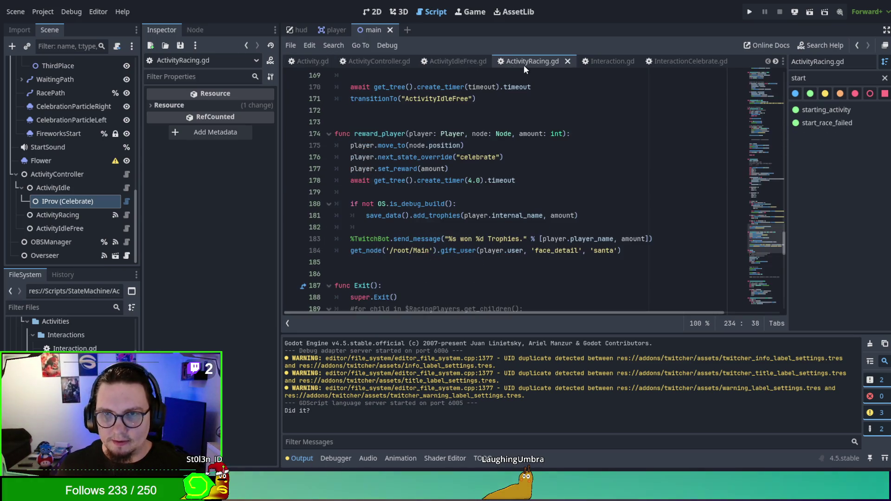
- Review ActivityIdleFree.gd's _on_enter and its join override with the super.join(player) call
click(464, 61)
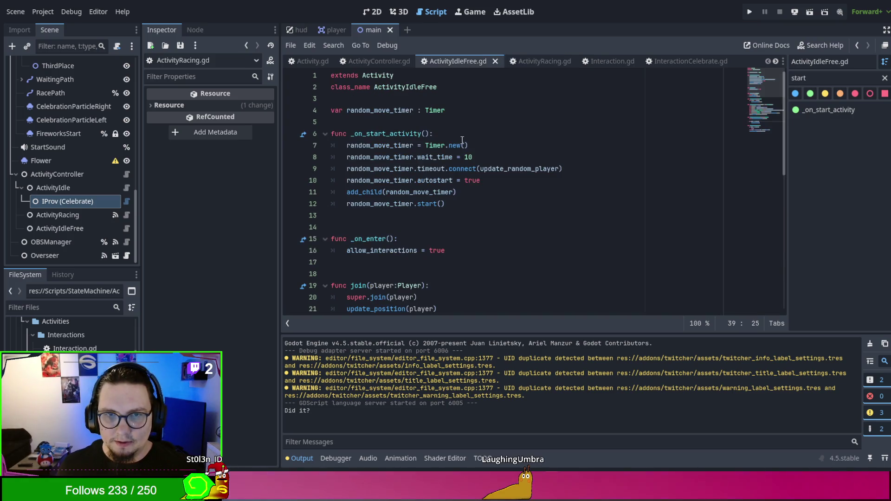
scroll(461, 189, down, 1)
click(371, 204)
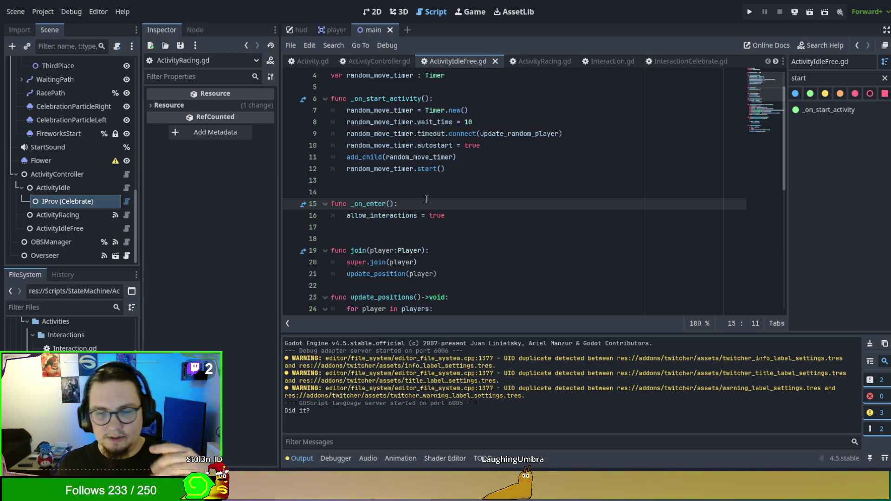
double_click(366, 204)
scroll(463, 227, down, 2)
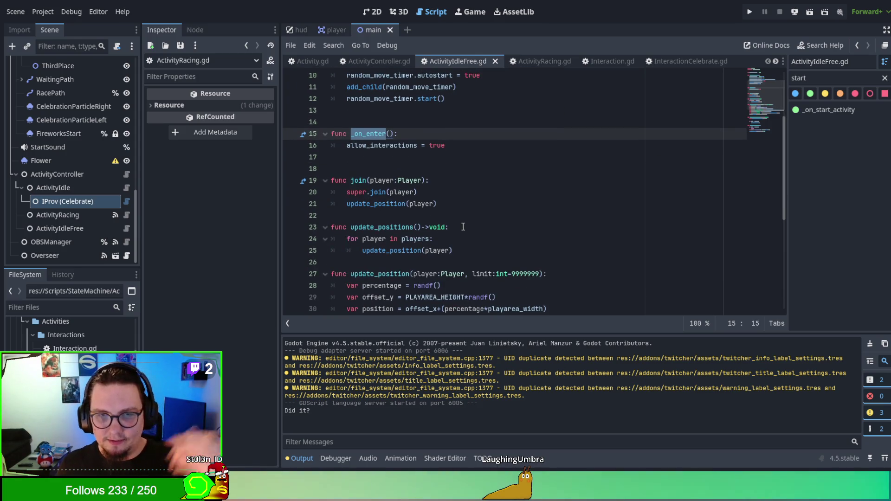
drag(346, 192, 418, 192)
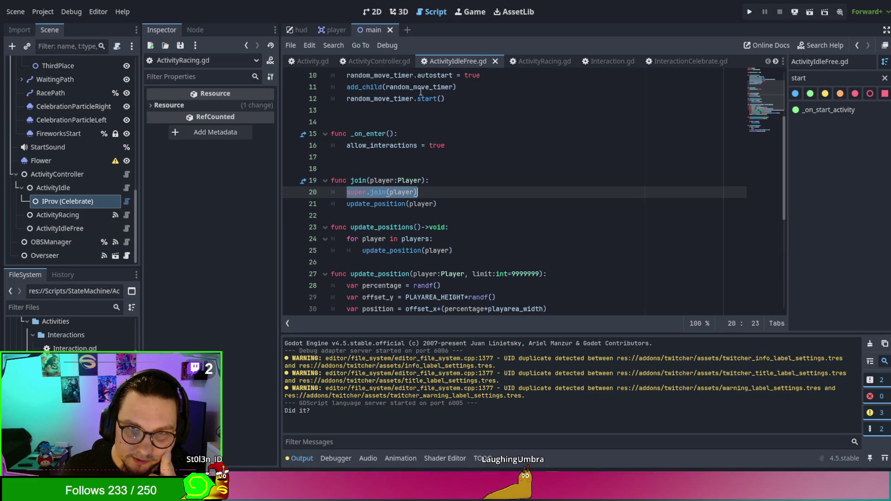
double_click(357, 192)
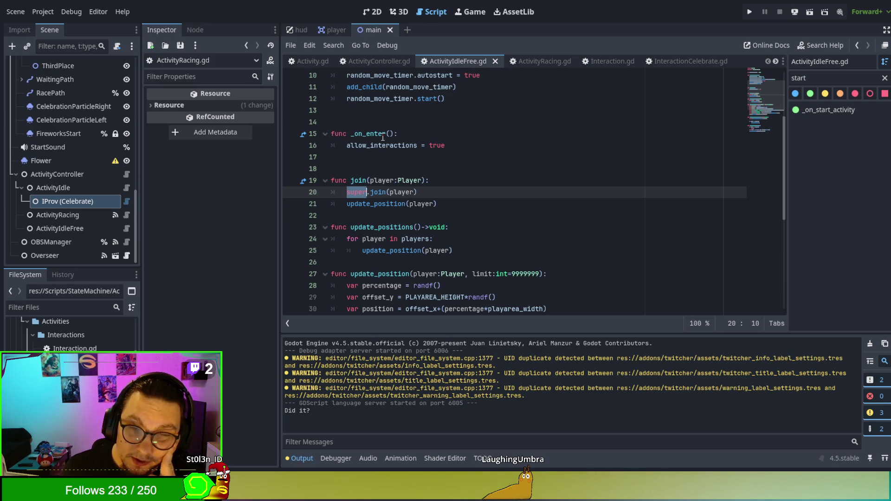
key(Up)
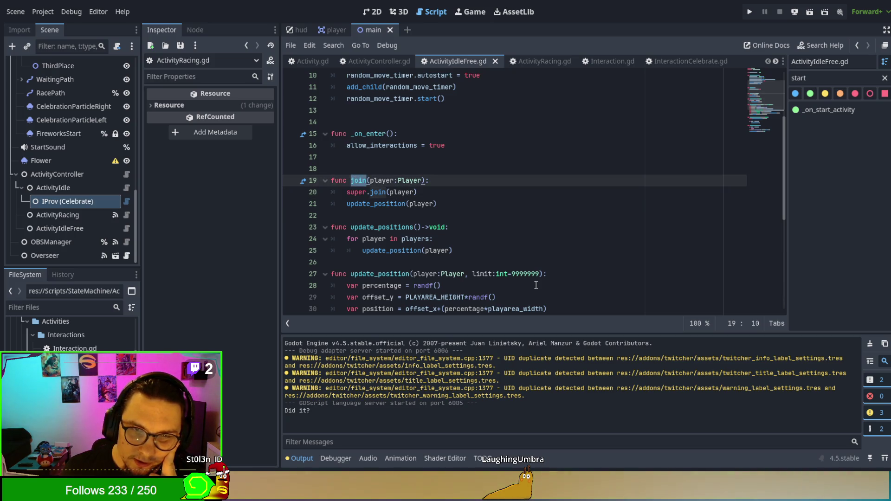
click(528, 65)
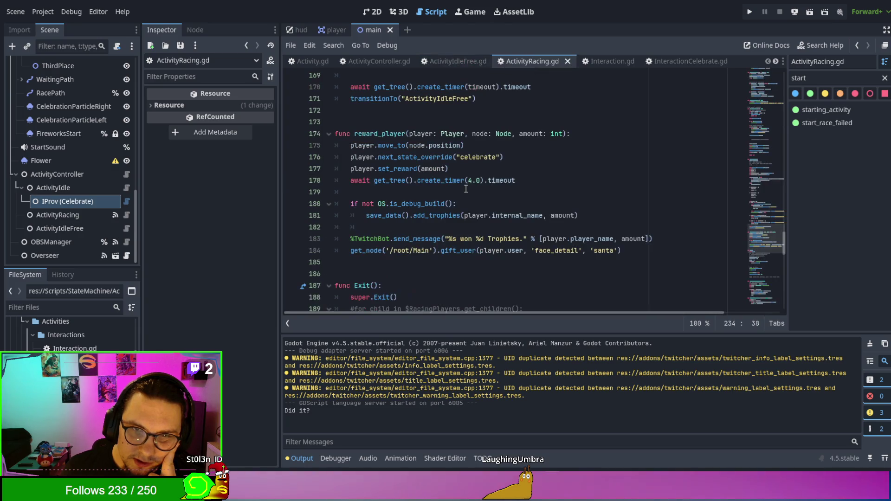
- Select and review the whole join function in ActivityRacing.gd, then go to ActivityIdleFree.gd
scroll(468, 192, up, 10)
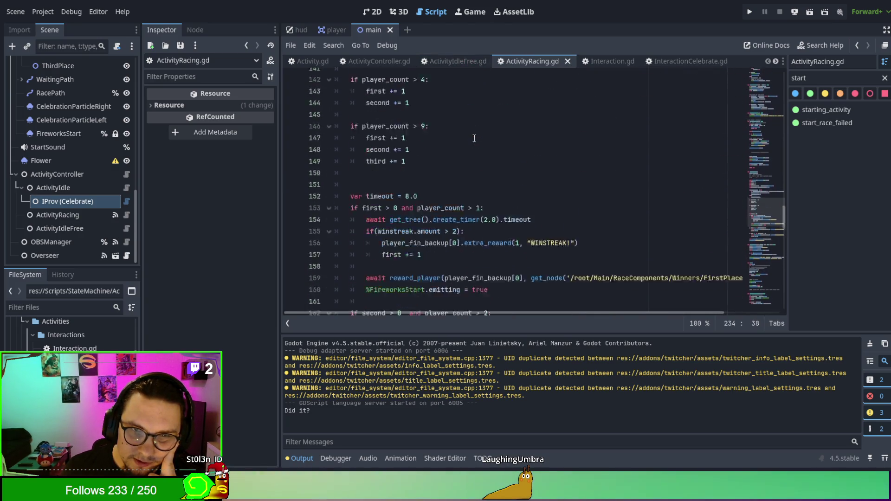
scroll(473, 168, up, 9)
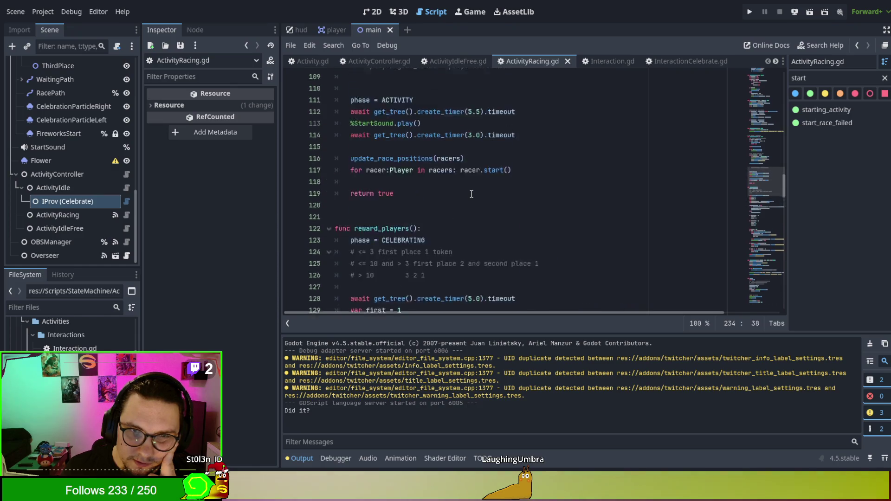
scroll(471, 194, up, 8)
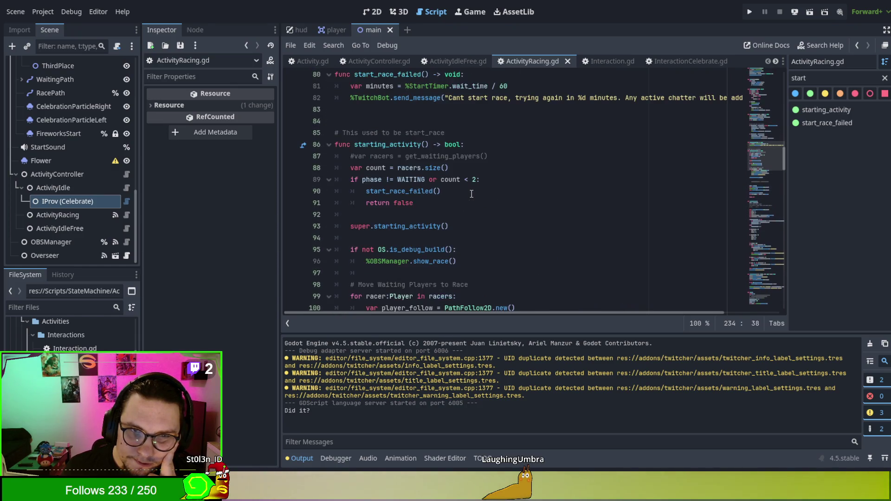
scroll(472, 194, up, 6)
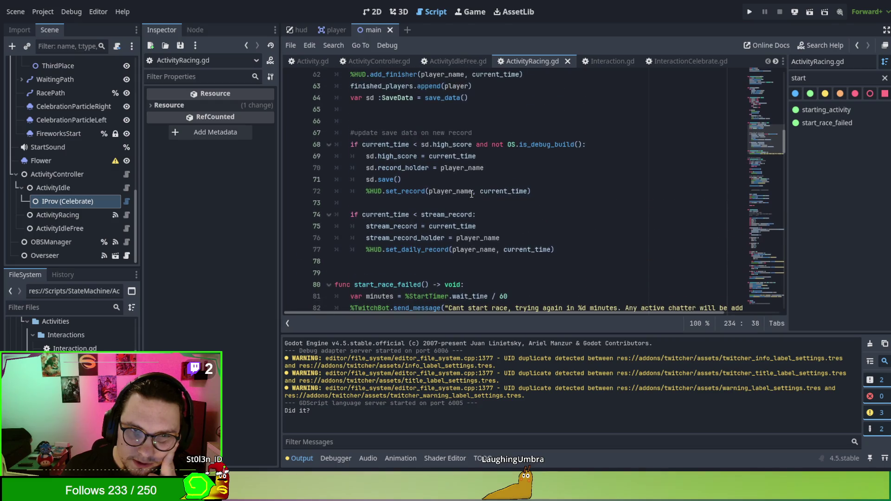
scroll(472, 194, up, 9)
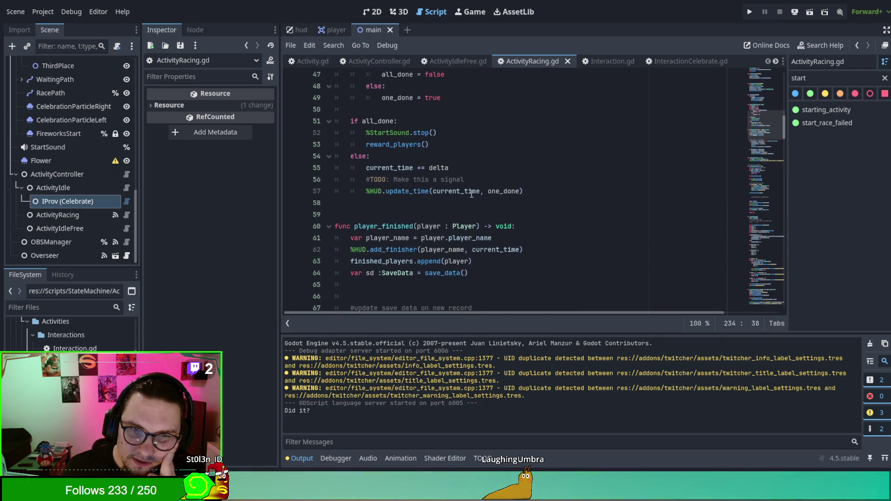
scroll(471, 194, up, 3)
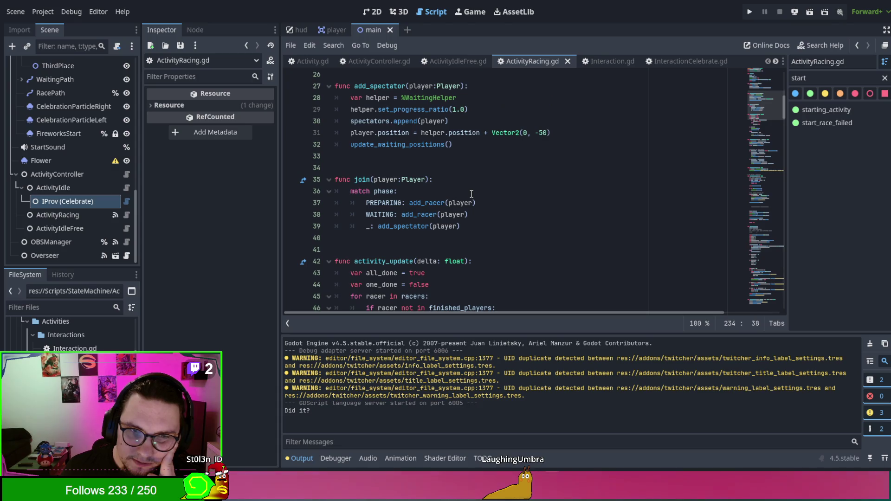
mouse_move(346, 180)
mouse_down()
mouse_move(441, 190)
mouse_move(511, 224)
mouse_up()
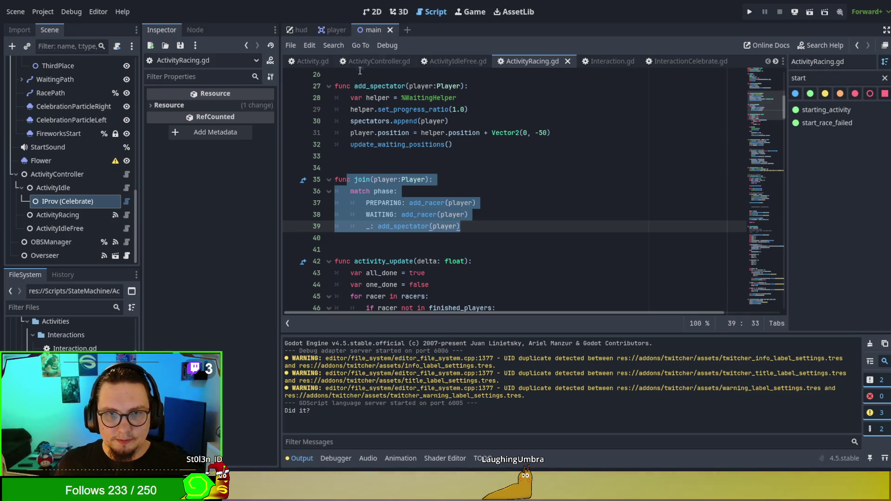
click(359, 173)
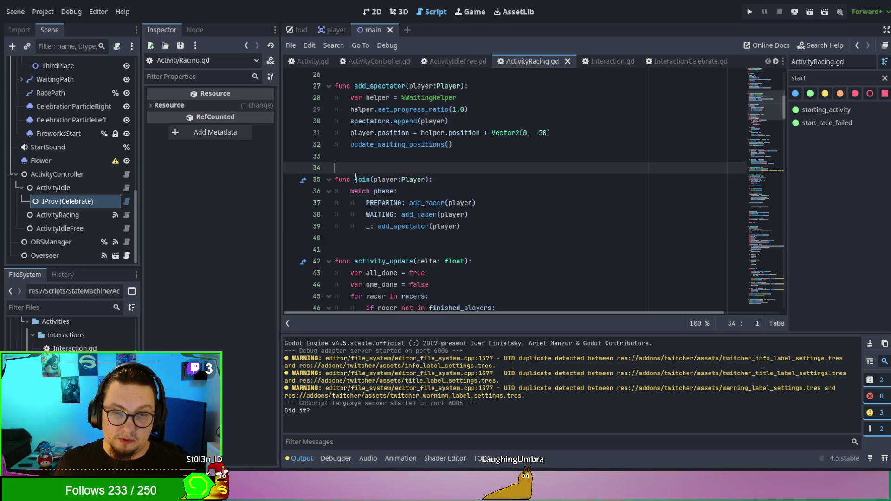
click(356, 179)
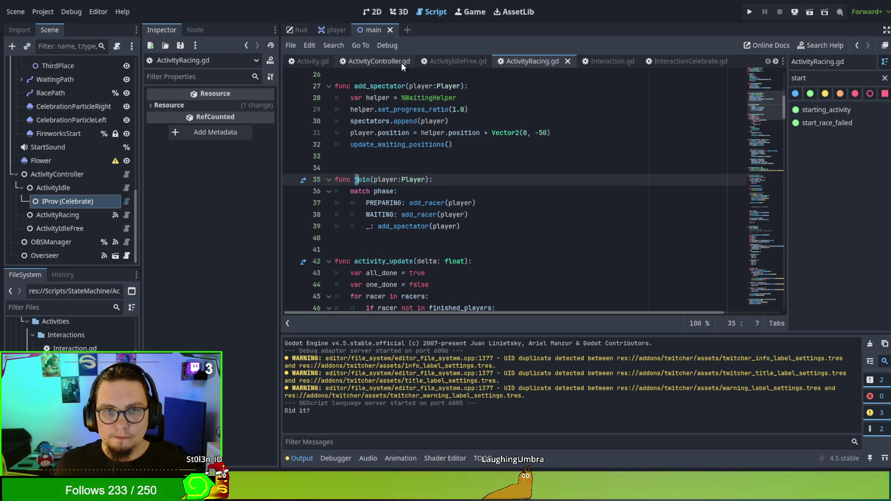
click(448, 65)
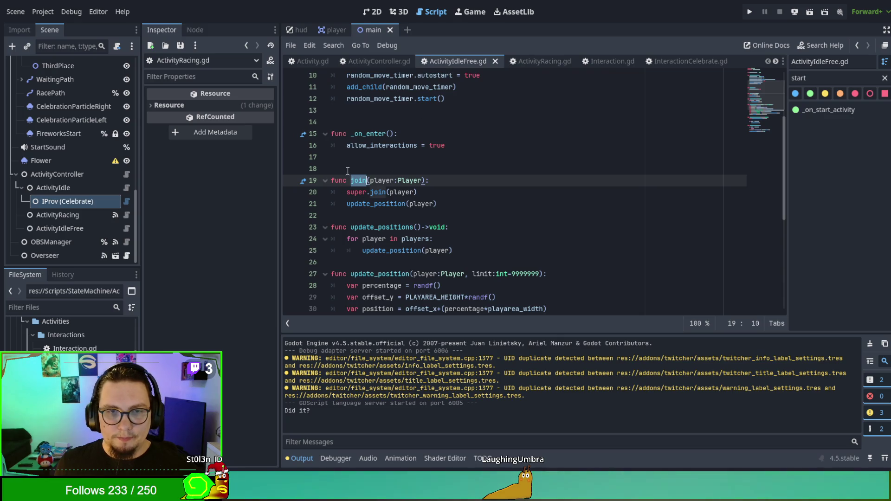
- Rename ActivityIdleFree's join to _on_join, delete the super.join(player) line, and save
key(Left)
text(_on_)
triple_click(435, 193)
key(BackSpace)
key(BackSpace)
key(ctrl+s)
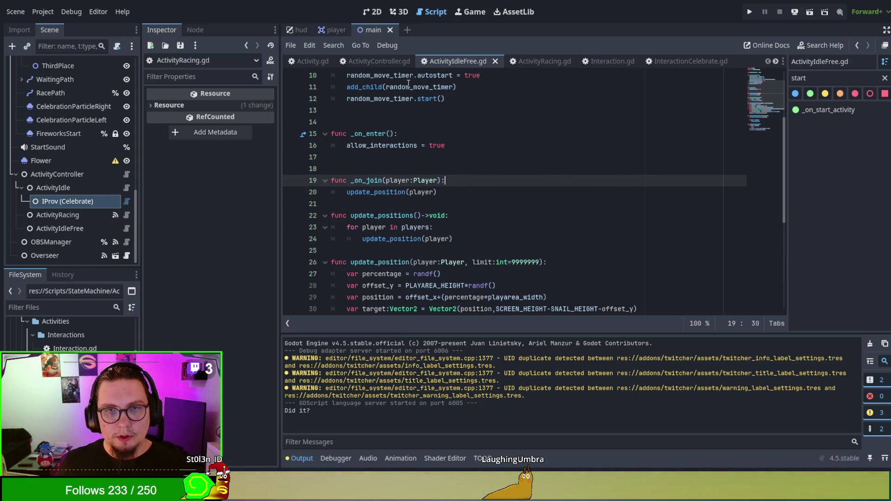
- In Activity.gd, add a 'func _on_join(): pass' stub next to the _on_enter stub
click(379, 57)
click(297, 62)
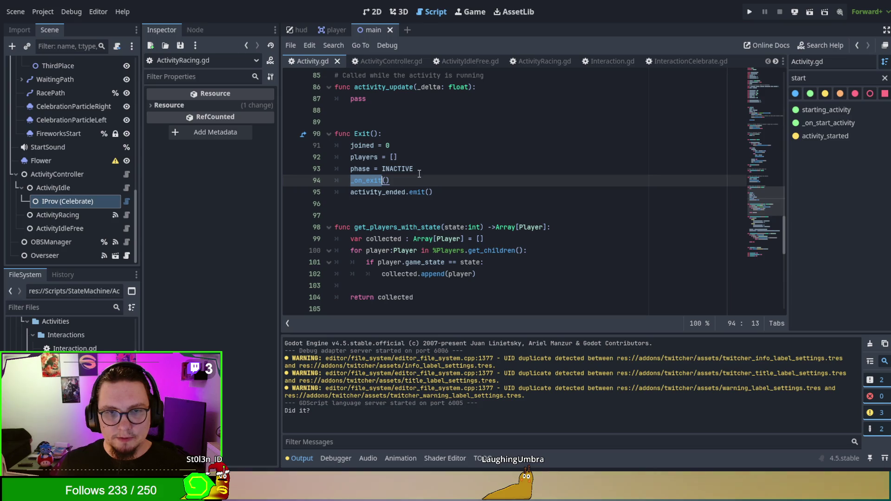
scroll(440, 189, down, 10)
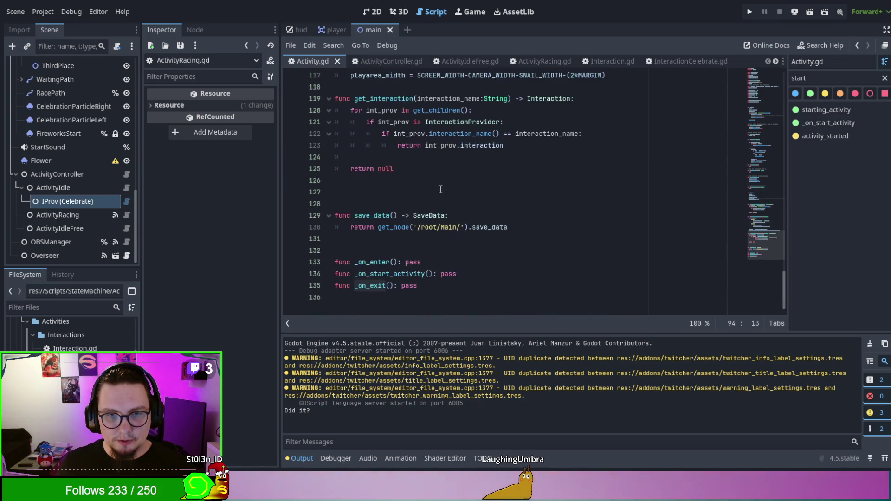
scroll(441, 188, up, 3)
scroll(509, 274, down, 3)
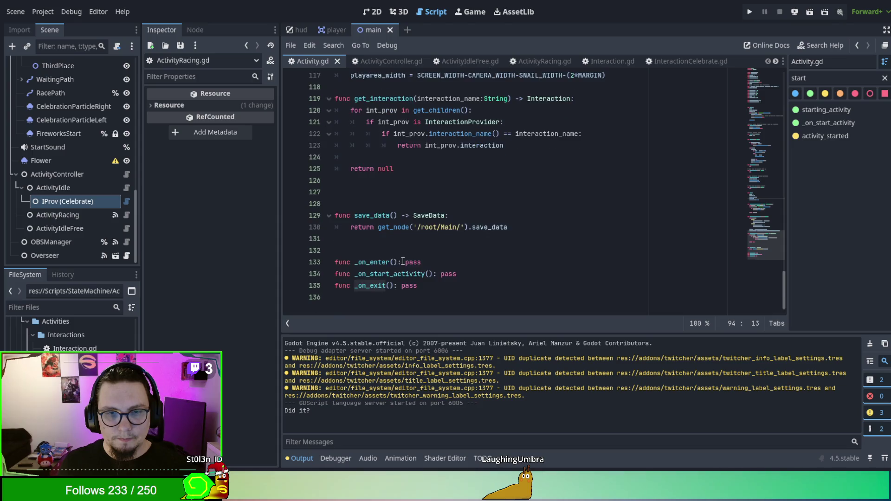
click(510, 273)
key(Up)
key(Return)
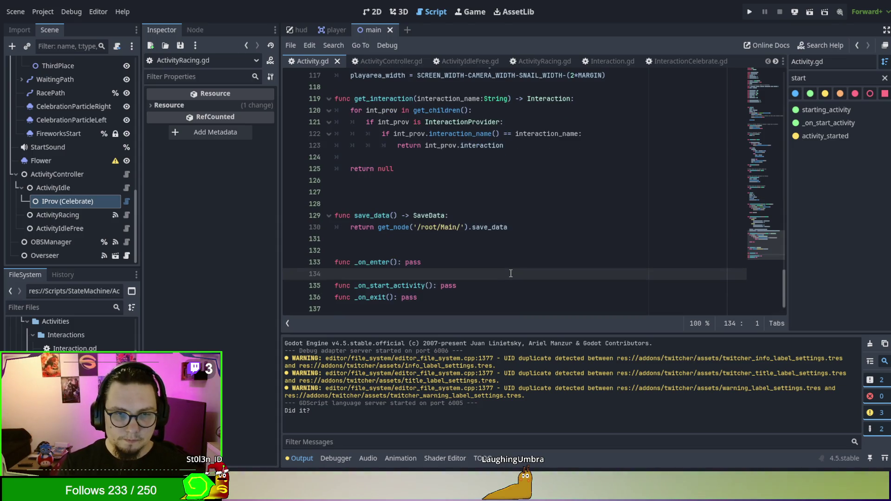
text(fu)
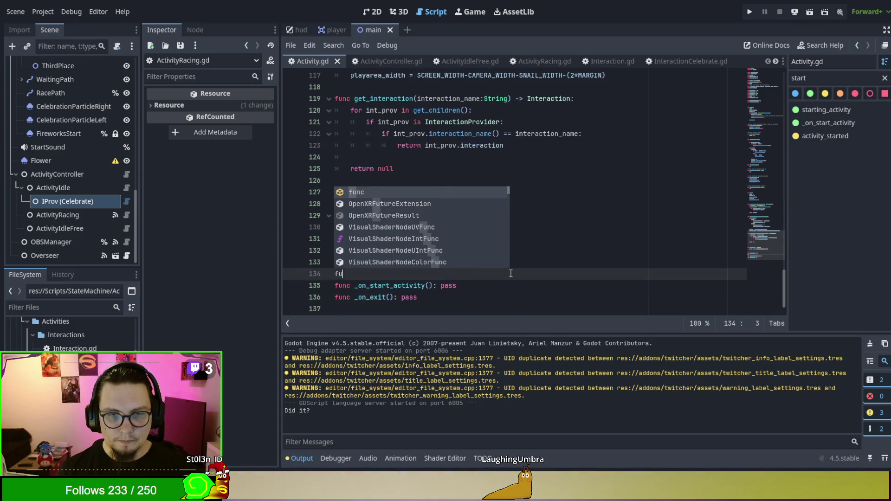
text(nc _on_joi)
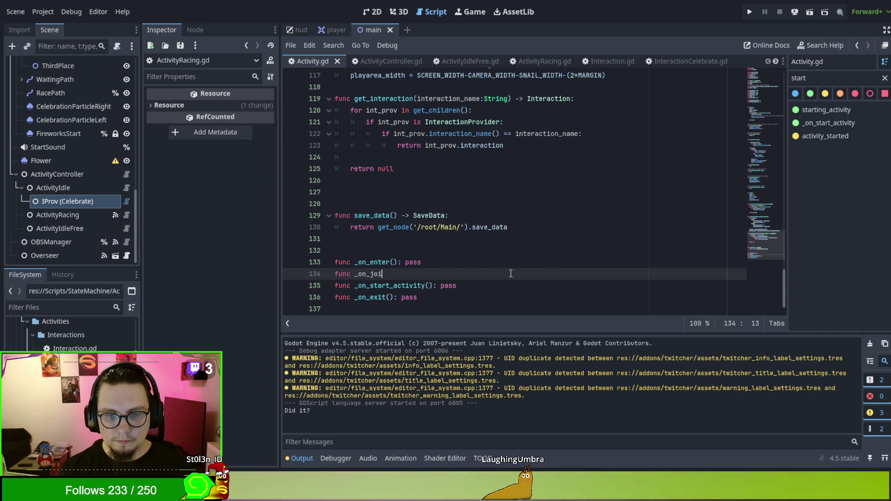
text(n( pass)
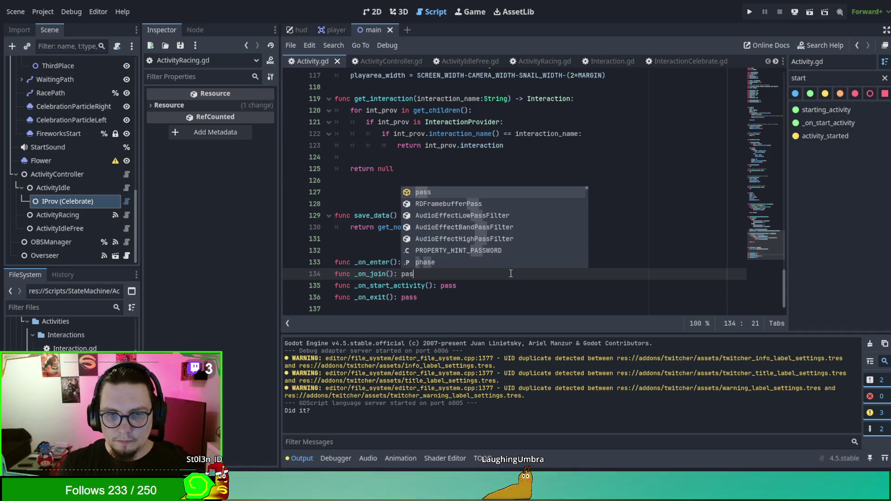
- Add a '# Private methods for overwriting' comment above the hook stubs
scroll(512, 276, up, 4)
scroll(513, 276, down, 4)
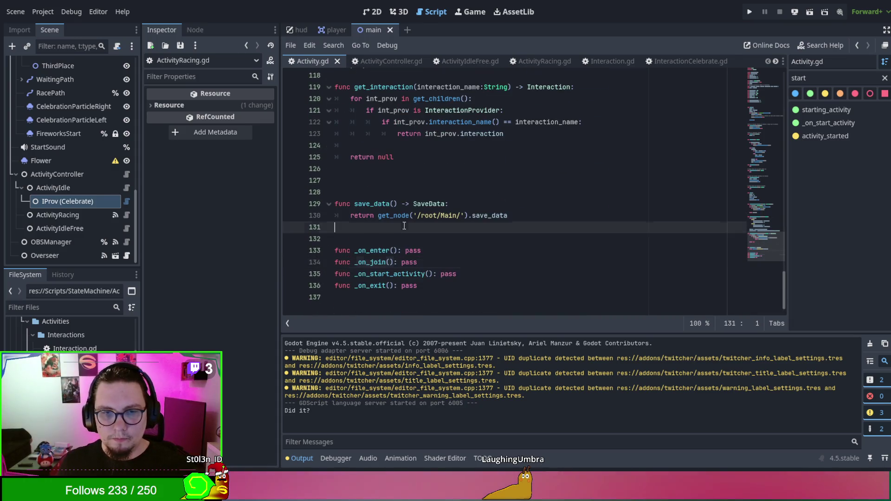
click(409, 240)
text(# Private method)
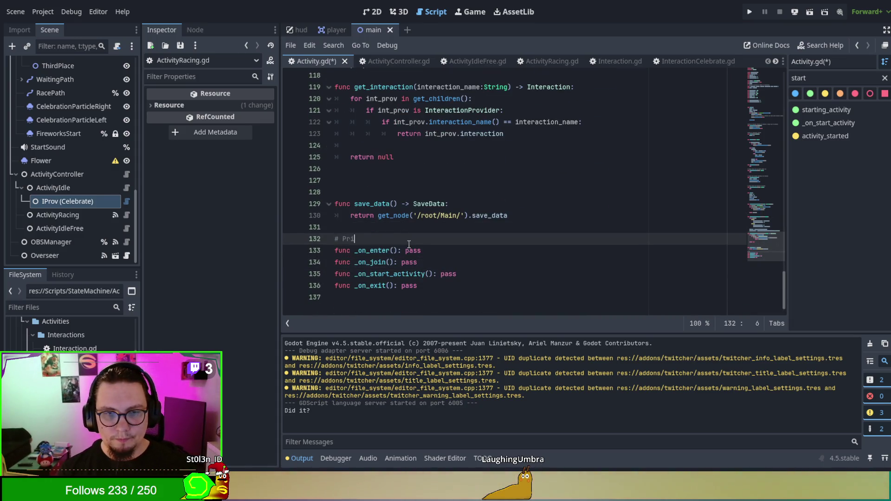
text(s for overwriting)
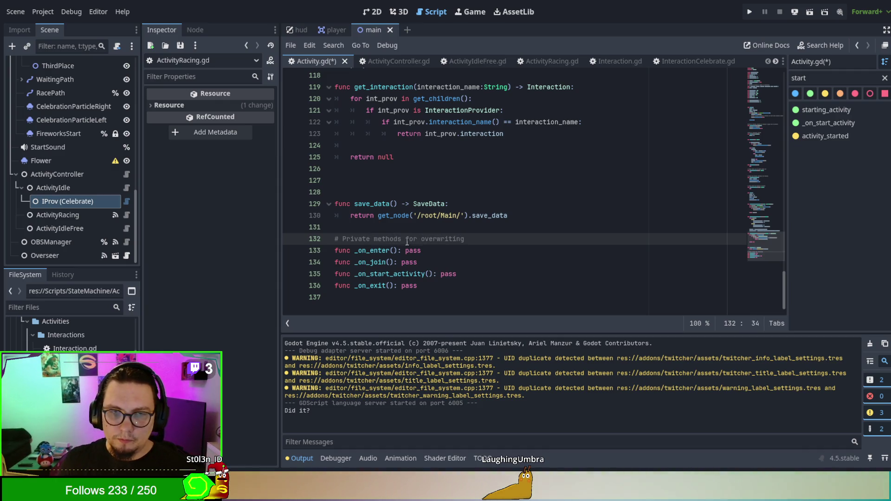
click(409, 244)
scroll(464, 232, up, 10)
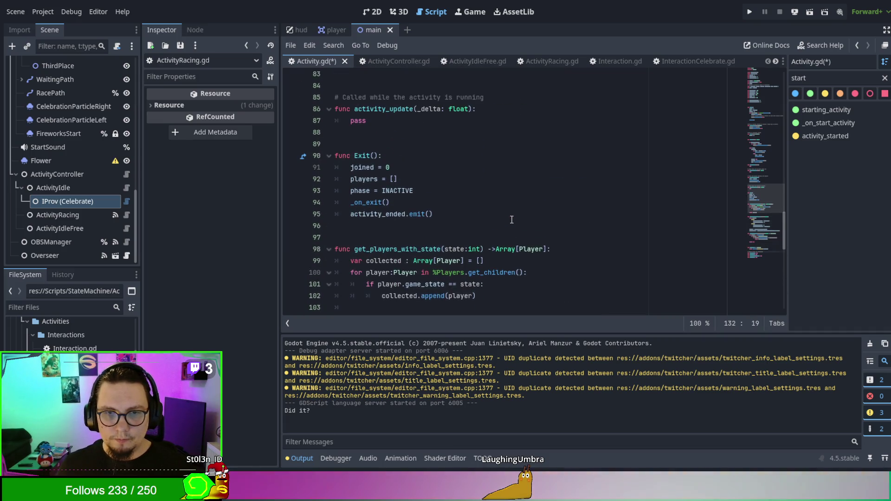
- Insert an _on_join() call after 'joined += 1' in Activity.gd's join and save
scroll(512, 220, up, 3)
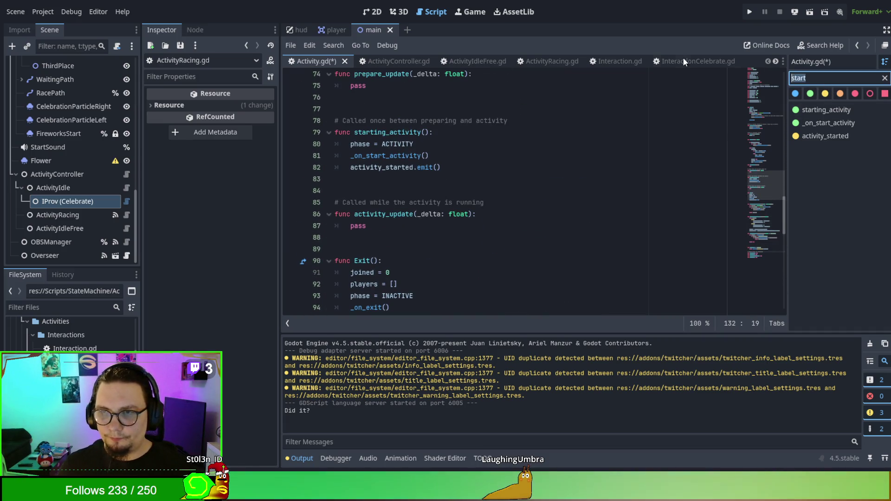
text(join)
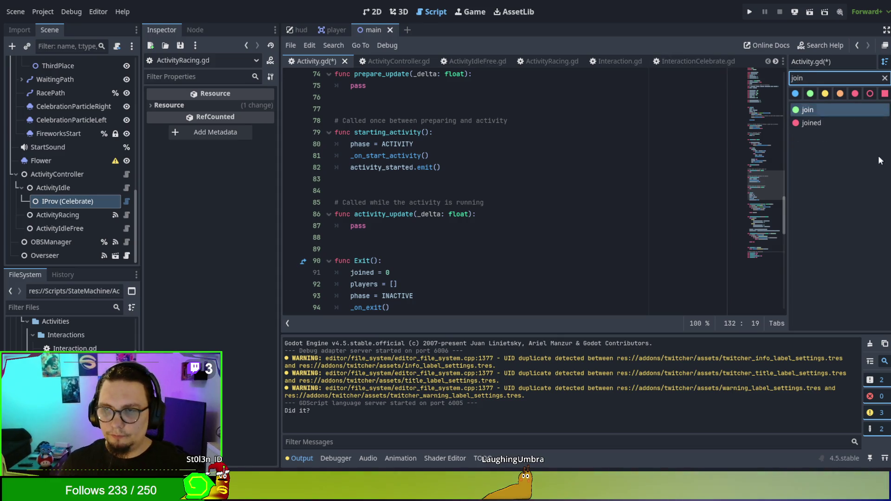
key(Return)
click(552, 89)
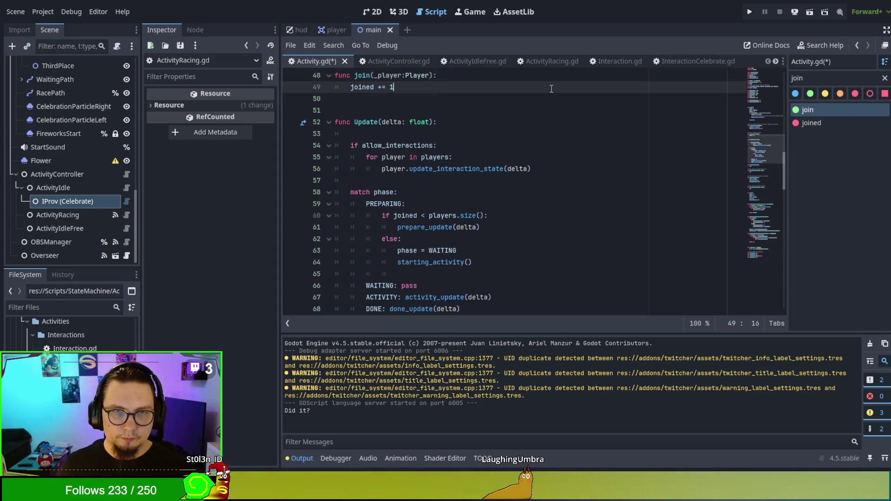
key(Return)
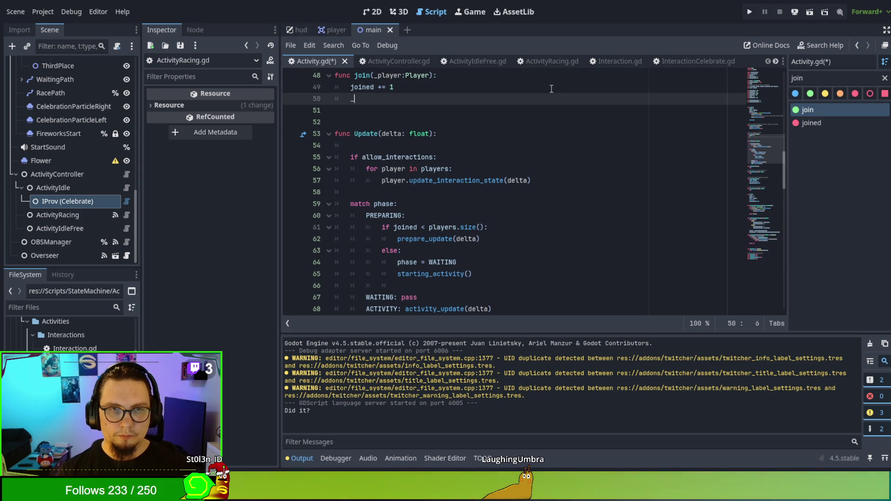
text(on_j)
key(Return)
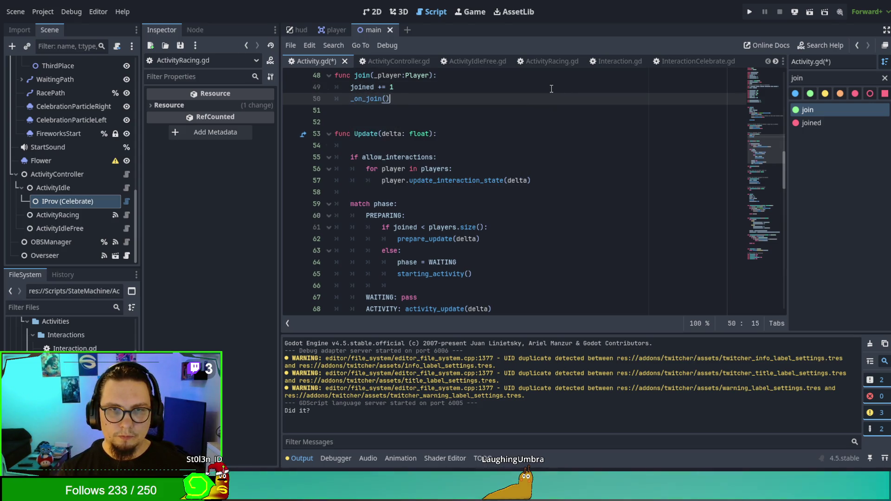
key(ctrl+s)
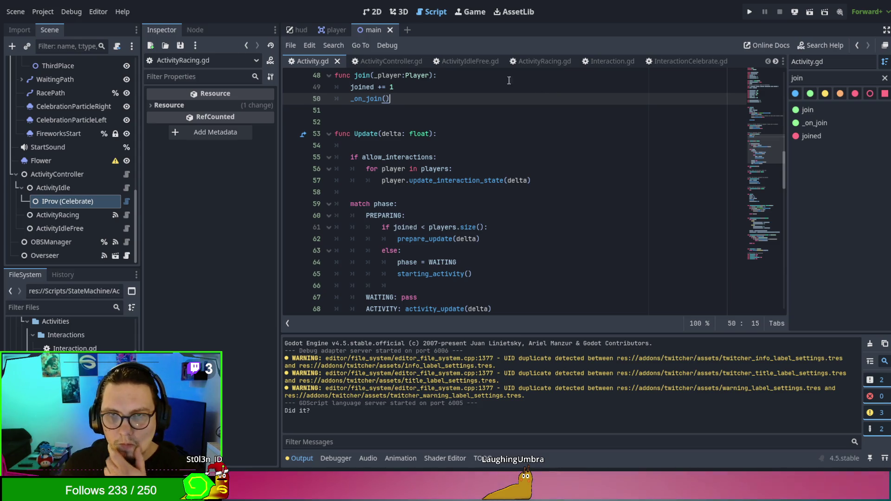
click(400, 64)
click(454, 63)
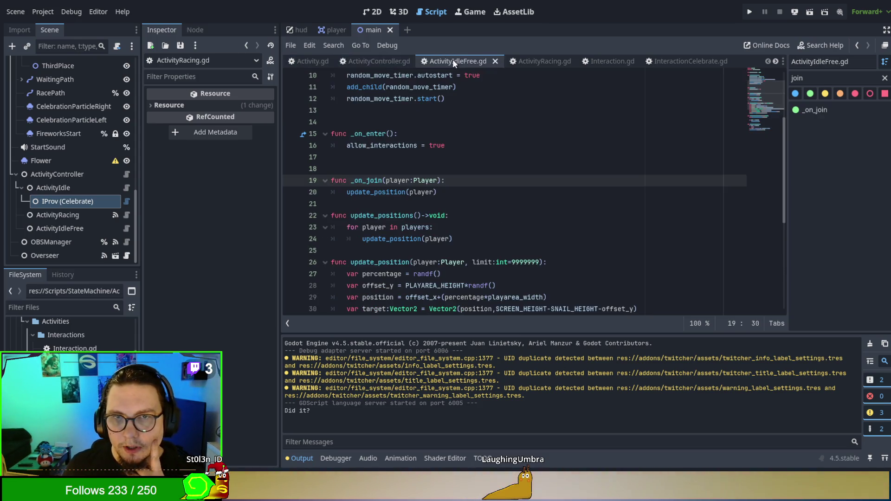
- In Activity.gd, insert a blank line after the phase = INACTIVE declaration, above the size variables
click(308, 61)
scroll(467, 172, up, 10)
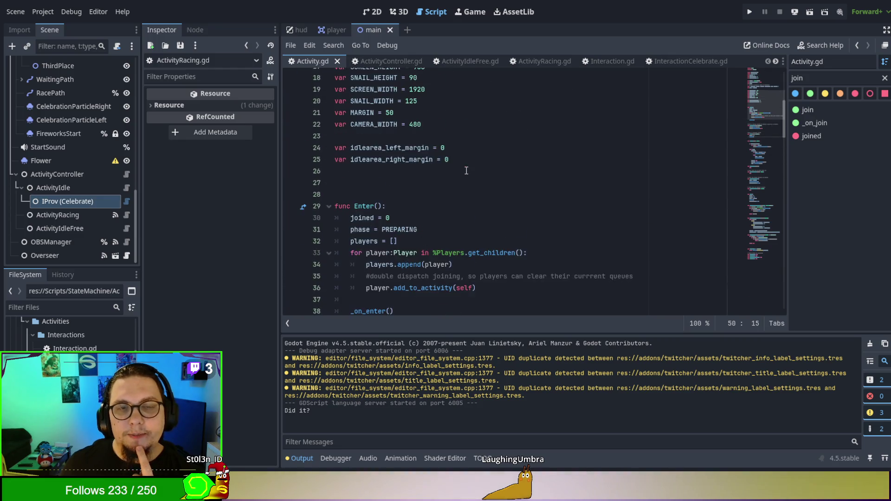
click(510, 211)
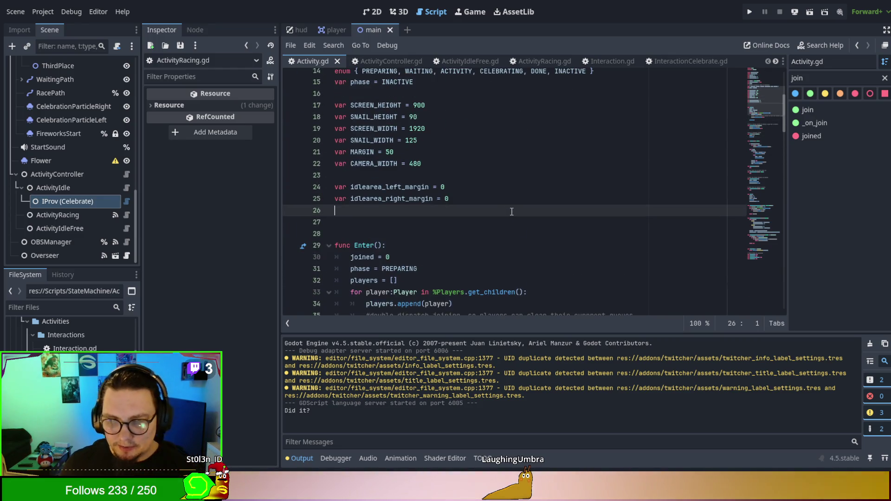
scroll(510, 206, up, 4)
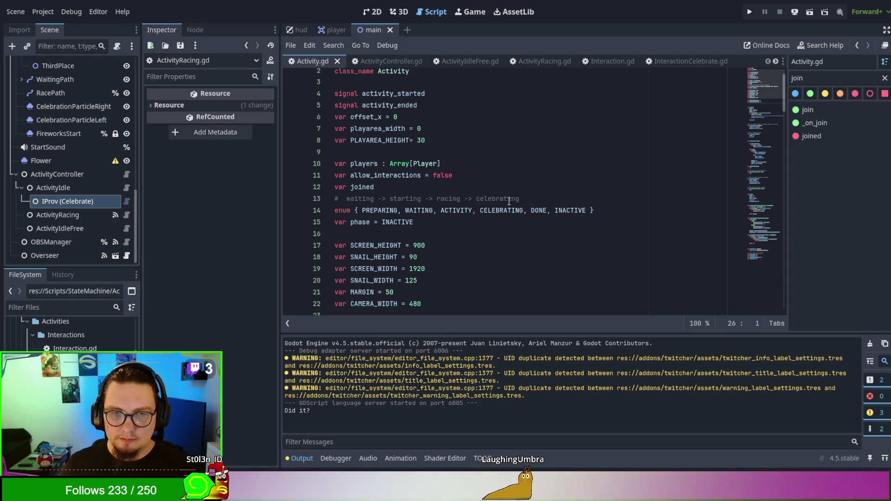
scroll(509, 201, down, 2)
scroll(509, 203, up, 2)
scroll(510, 203, down, 2)
drag(446, 257, 247, 162)
mouse_move(557, 270)
mouse_down()
mouse_move(561, 255)
mouse_move(327, 161)
mouse_up()
click(357, 160)
key(Return)
key(Return)
key(Return)
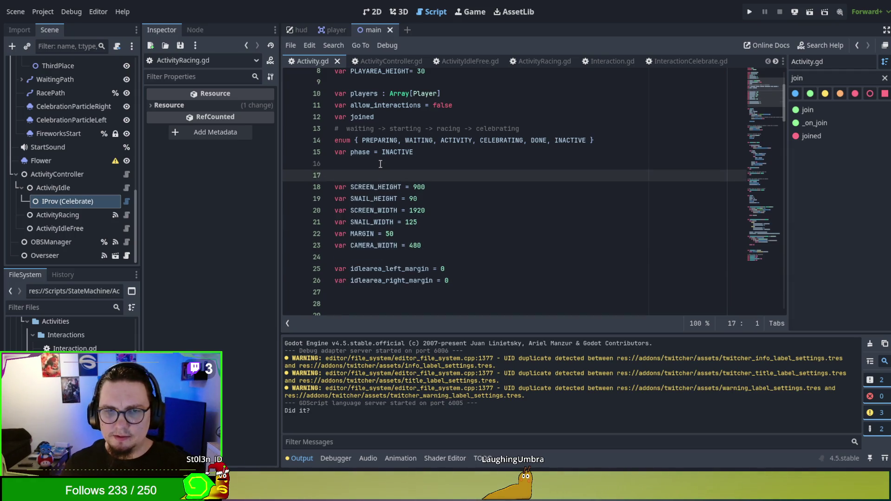
- Write a '#TODO: Move the StreamHandler' comment above the size variables
key(Up)
key(Up)
key(Down)
key(Down)
key(Down)
key(Up)
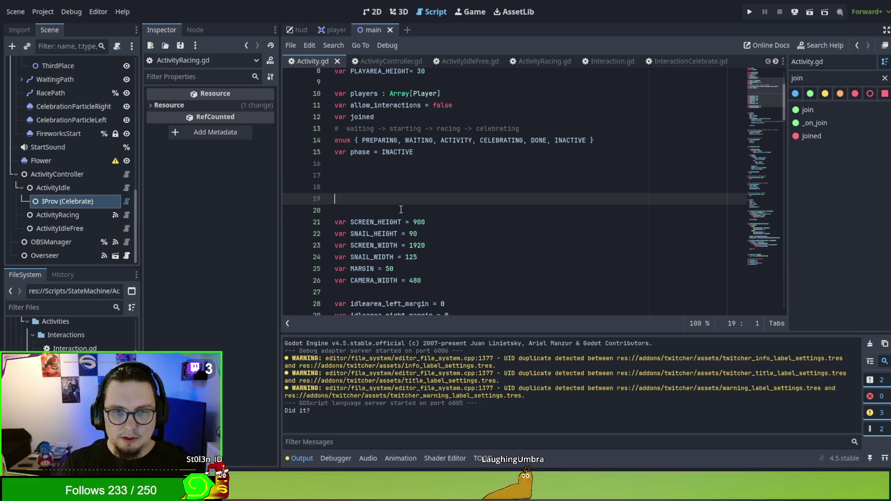
key(BackSpace)
text(TODO: Remov)
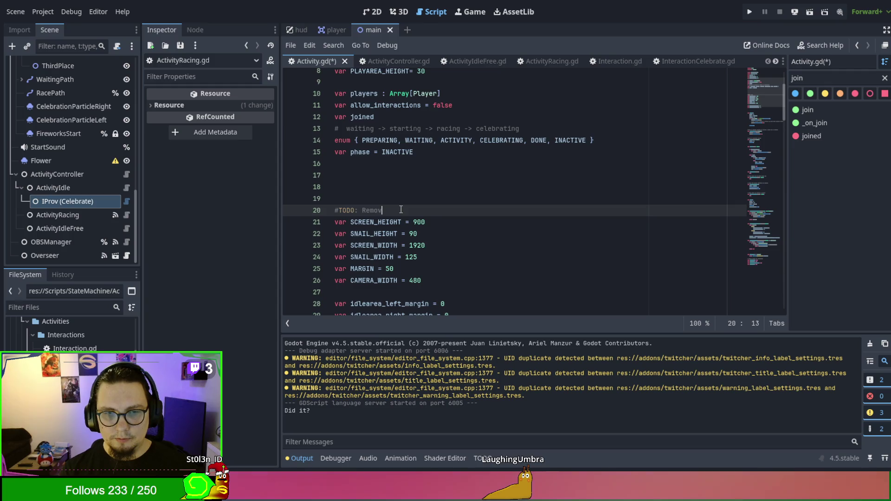
key(BackSpace)
key(BackSpace)
key(BackSpace)
key(BackSpace)
key(BackSpace)
text(Move the StreamAH)
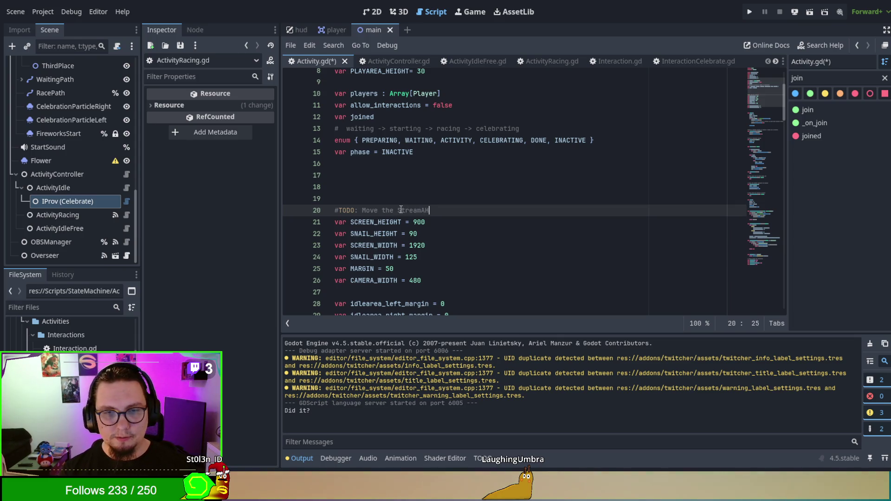
key(BackSpace)
key(BackSpace)
text(Handler)
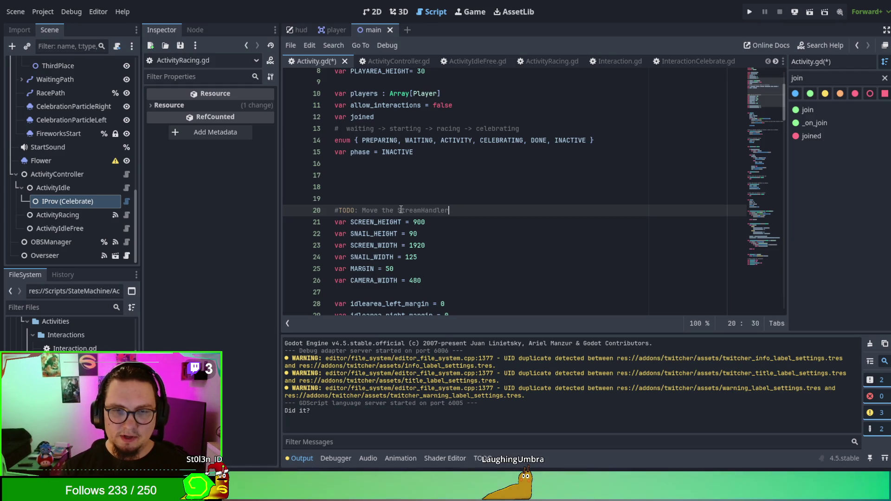
- Start a 'var cleanup' declaration on empty line 17
click(378, 186)
click(376, 176)
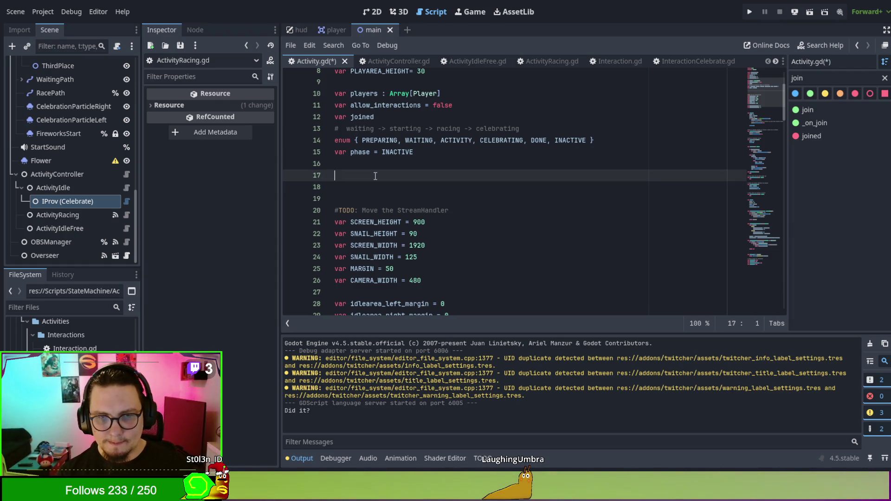
text(var cleanup =)
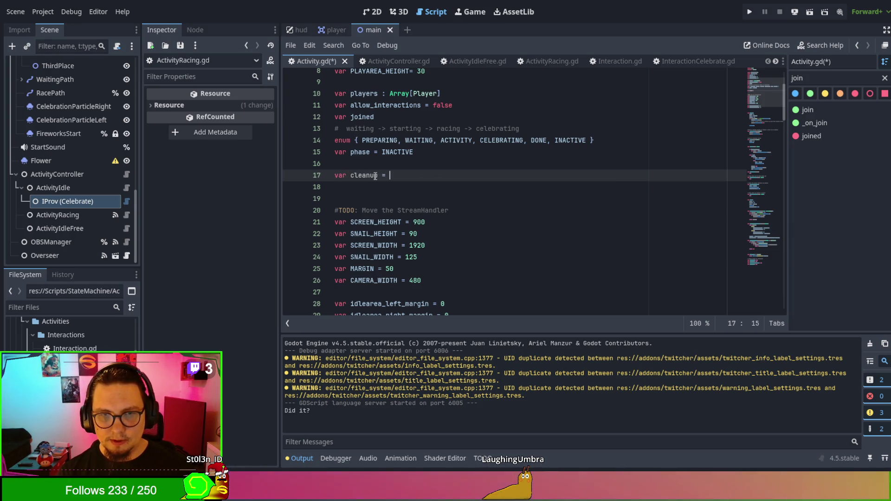
- Complete line 17 as 'var cleanup : Array[Callable] = []'
key(BackSpace)
key(BackSpace)
text(: Ar)
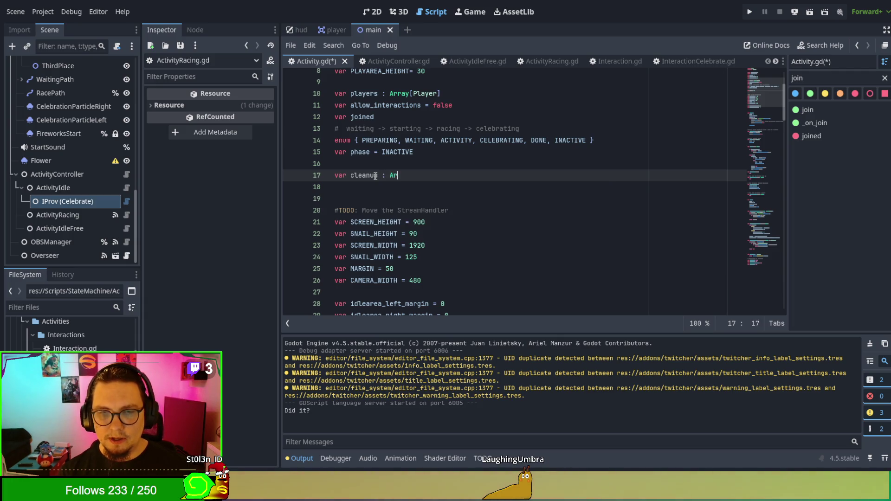
text(ray[Calla)
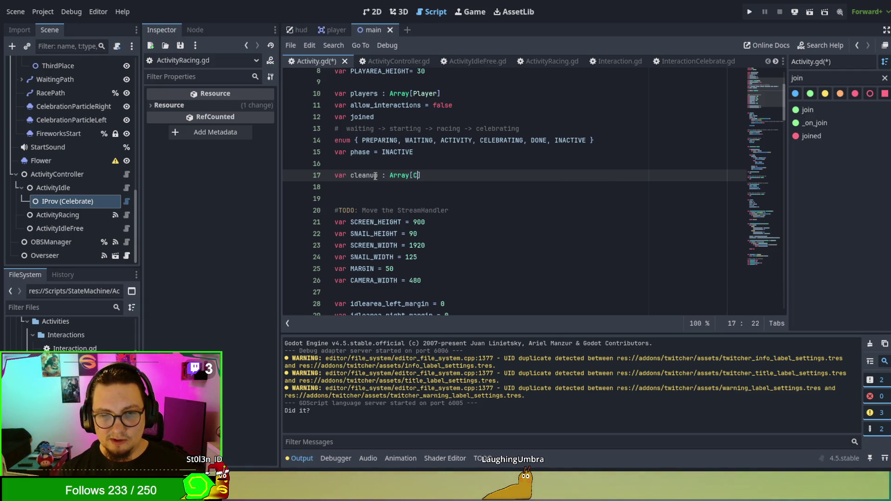
text(ble)
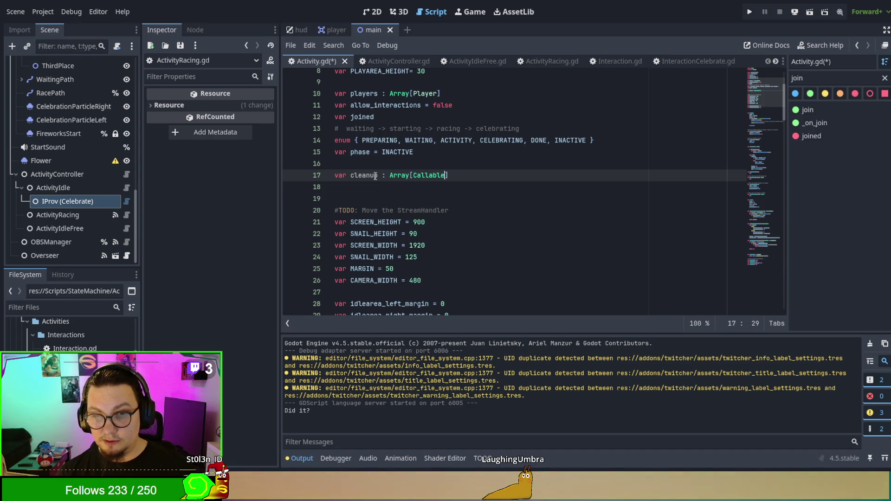
text(])
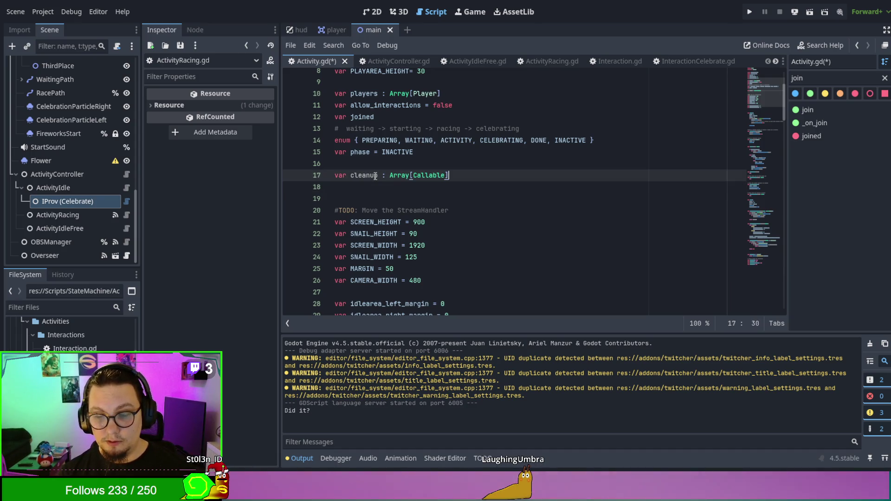
text( = [)
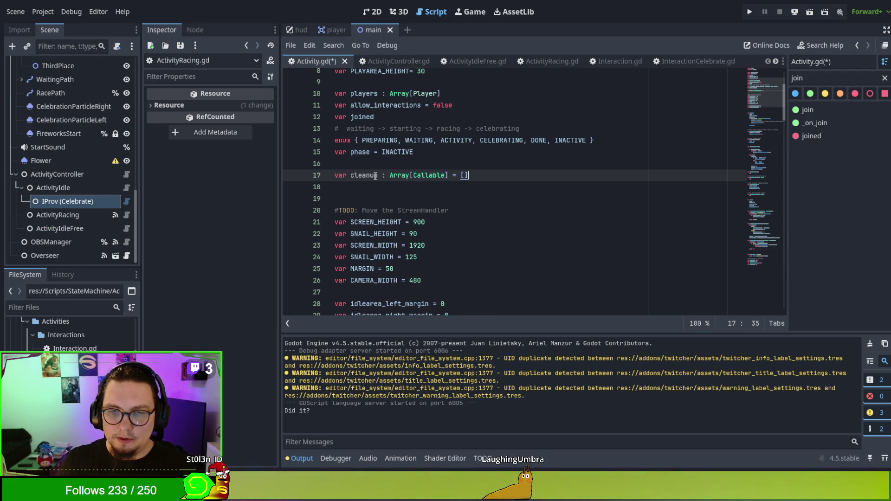
scroll(520, 204, down, 1)
click(519, 196)
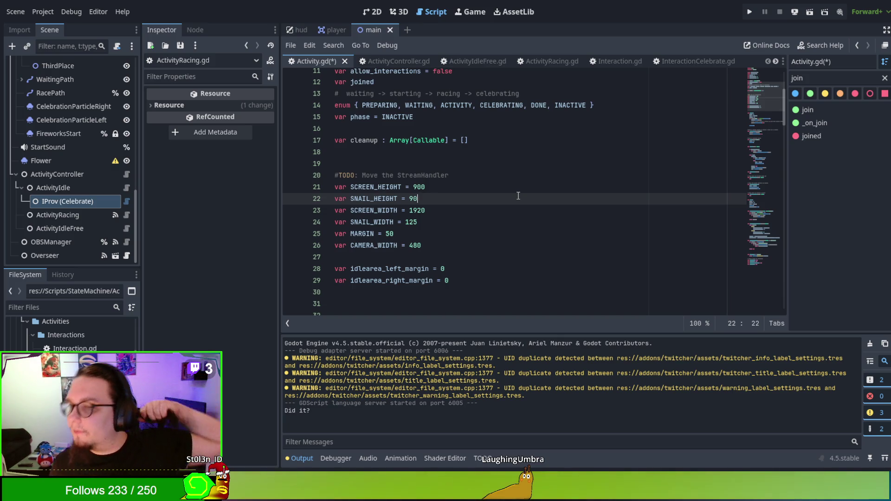
scroll(542, 220, down, 3)
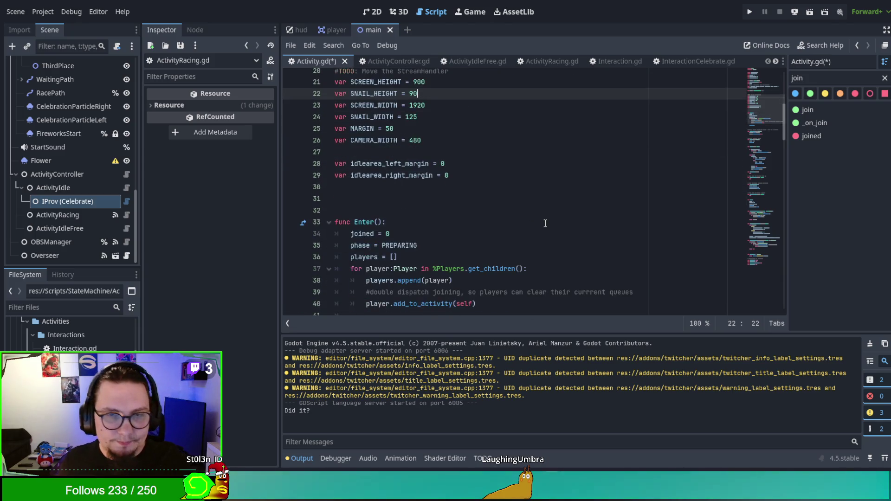
scroll(545, 223, down, 3)
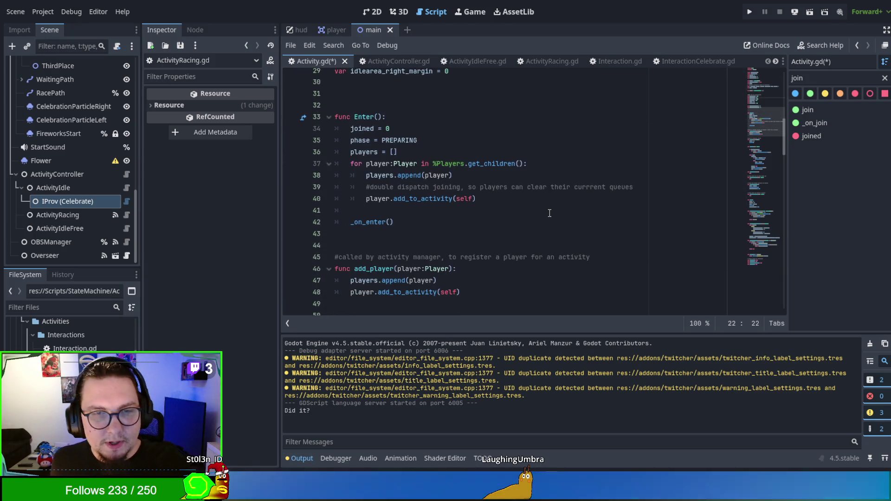
click(482, 223)
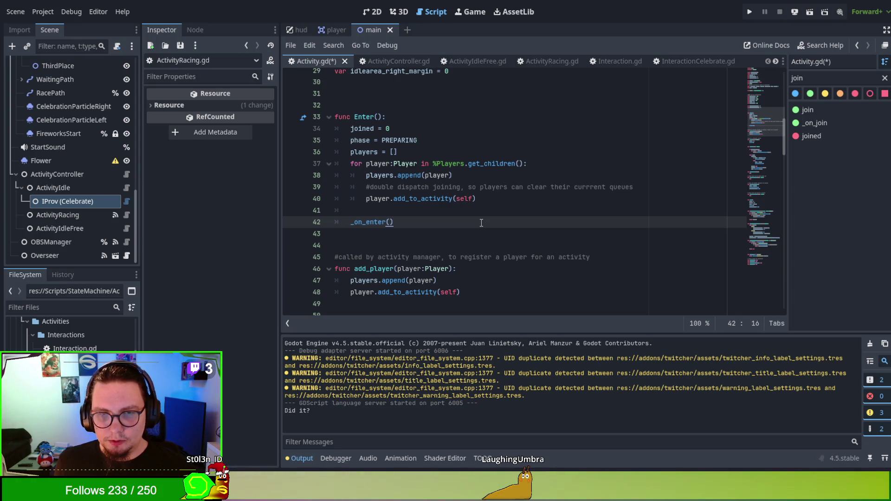
scroll(481, 223, up, 8)
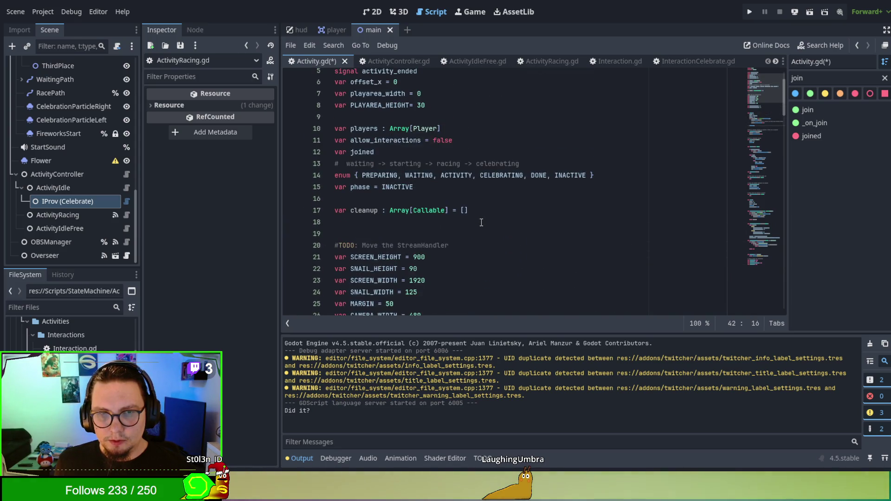
scroll(482, 222, up, 1)
scroll(481, 223, up, 1)
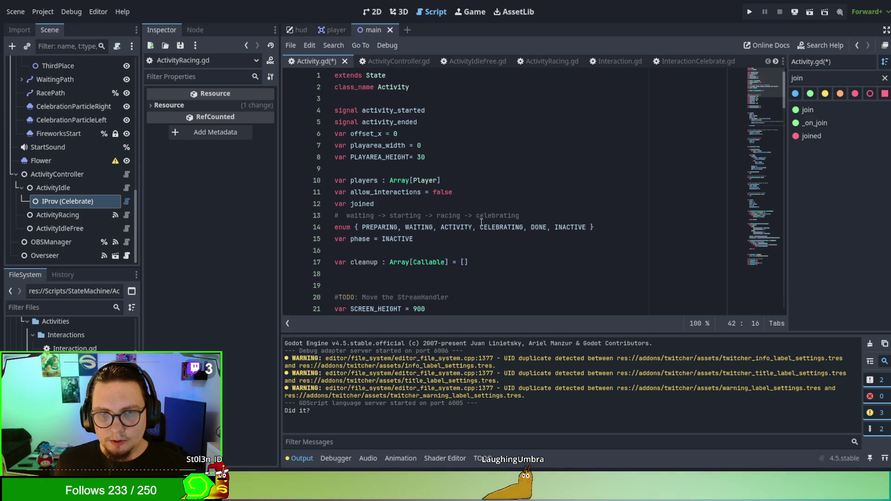
drag(350, 139, 353, 159)
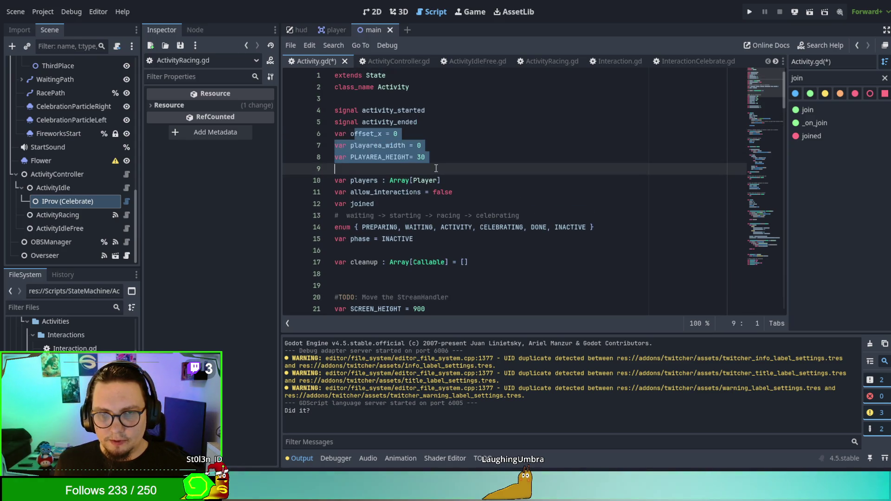
scroll(552, 238, down, 2)
click(551, 238)
scroll(552, 238, down, 1)
scroll(551, 238, down, 7)
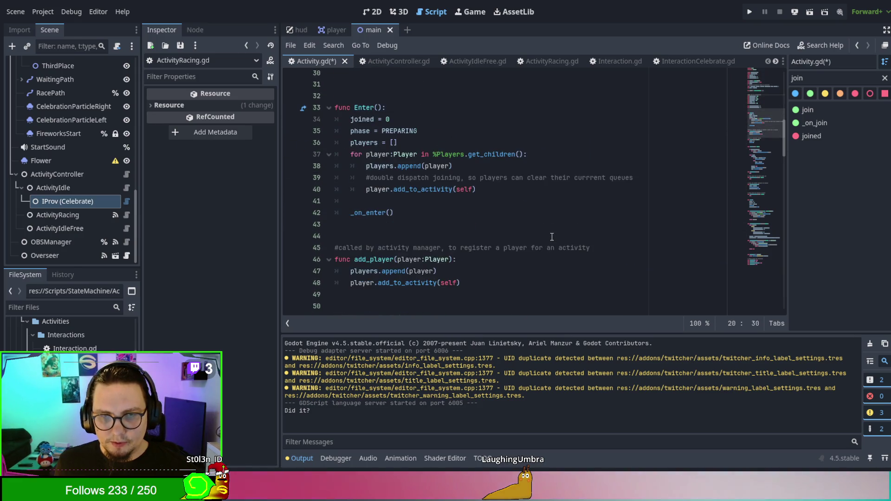
scroll(551, 237, up, 1)
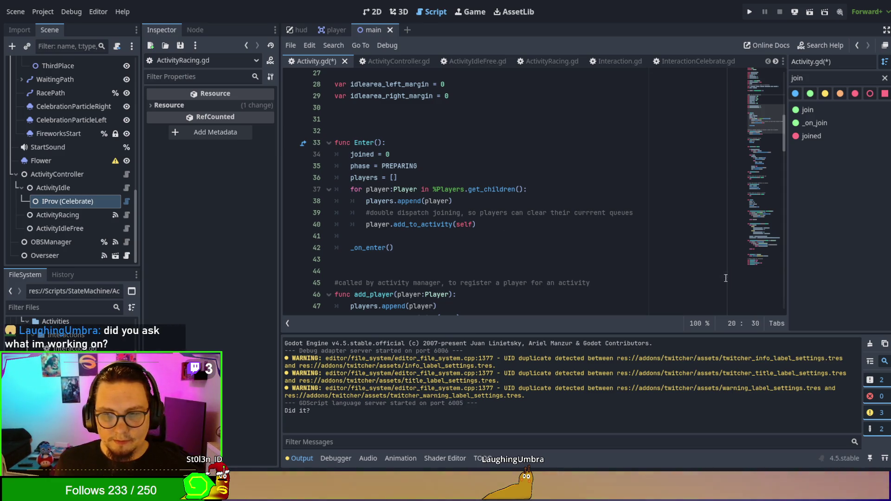
click(529, 267)
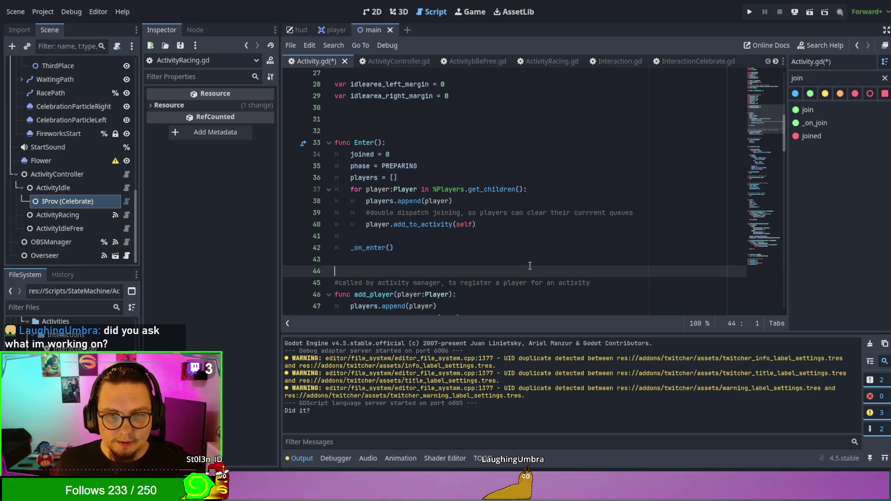
scroll(529, 266, down, 1)
click(529, 263)
scroll(528, 262, down, 1)
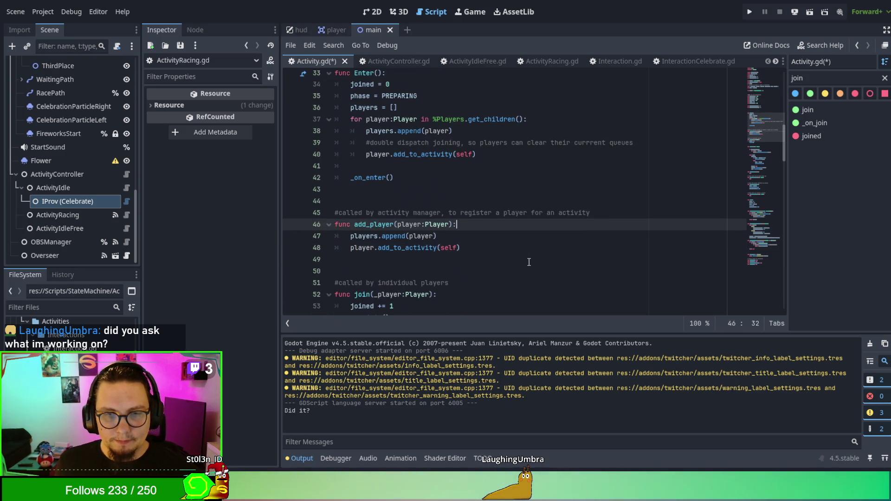
click(533, 247)
click(535, 236)
scroll(535, 239, down, 1)
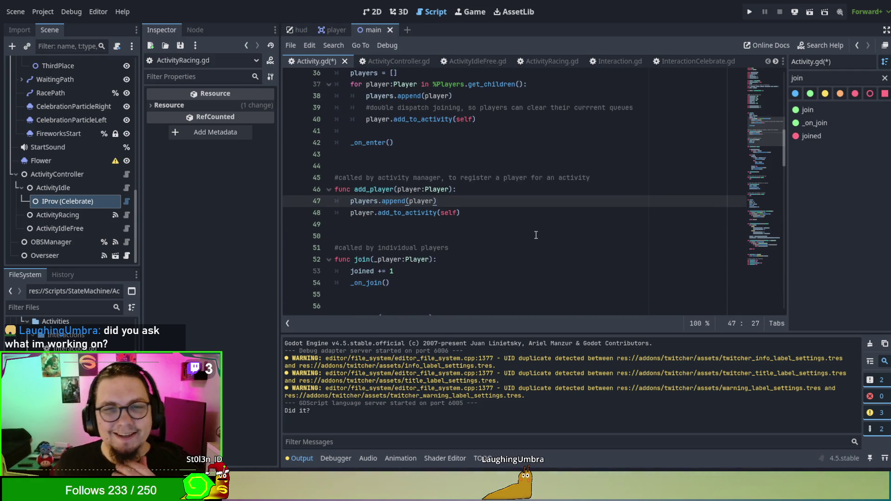
scroll(536, 235, down, 1)
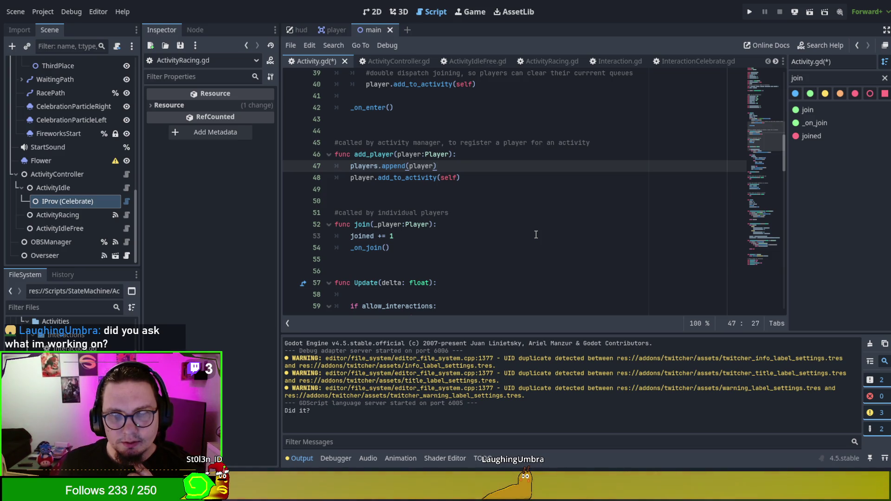
scroll(536, 235, down, 4)
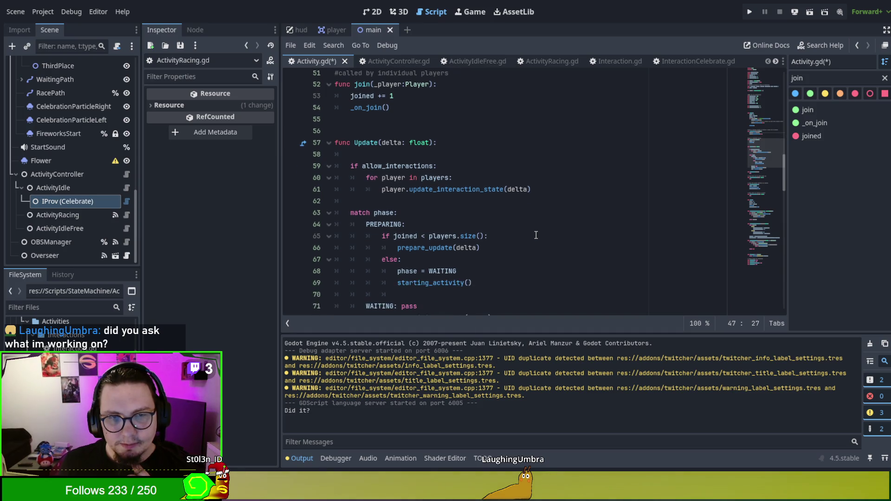
scroll(501, 151, down, 2)
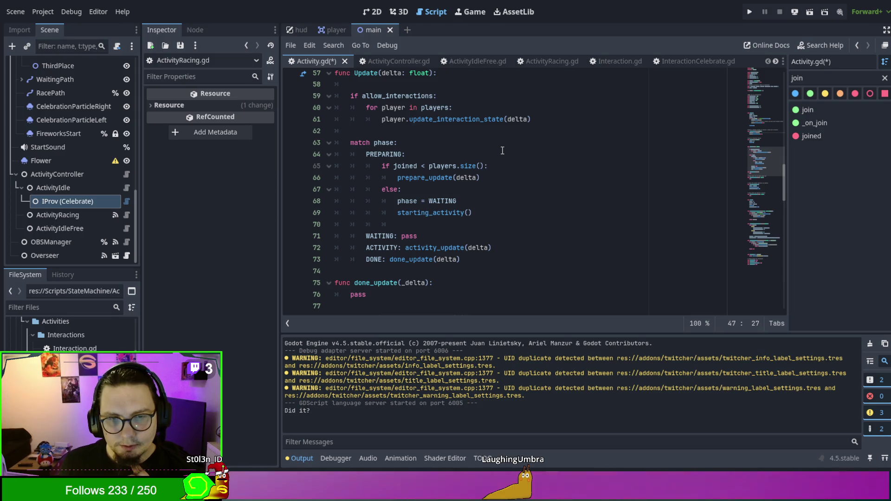
scroll(502, 150, down, 4)
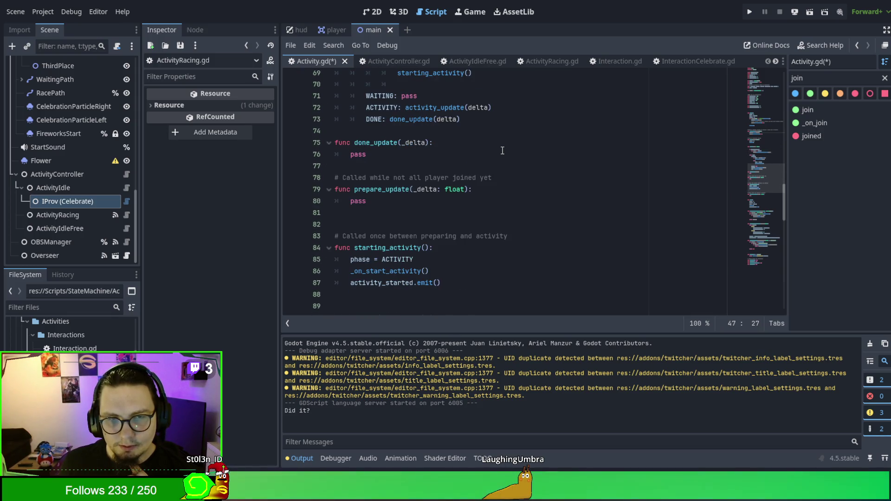
scroll(501, 150, down, 1)
scroll(502, 151, up, 3)
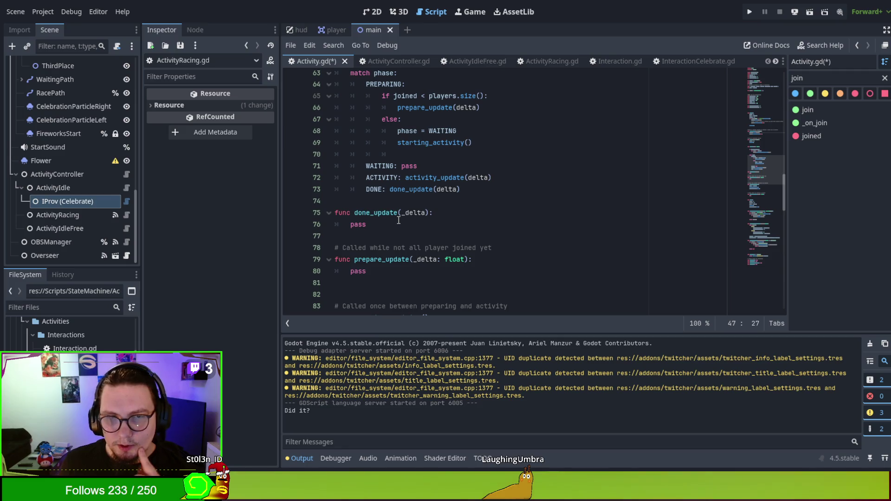
scroll(399, 219, down, 3)
scroll(401, 218, up, 3)
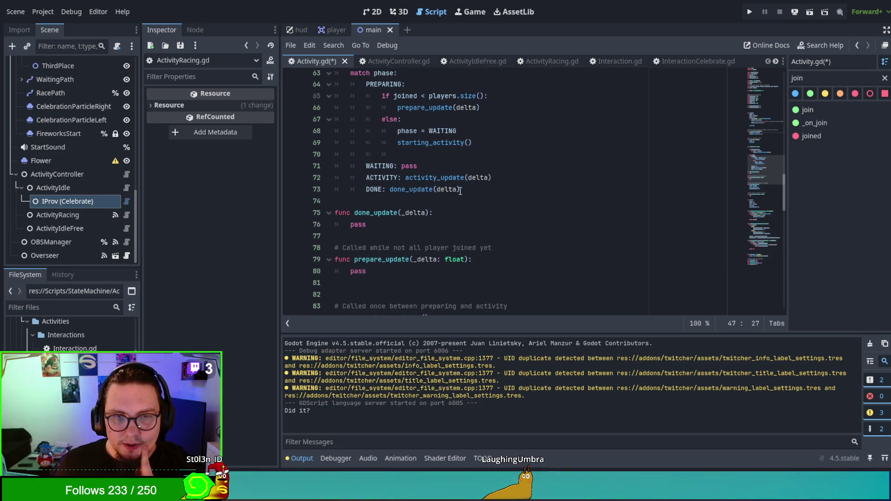
scroll(516, 234, down, 2)
scroll(516, 235, down, 4)
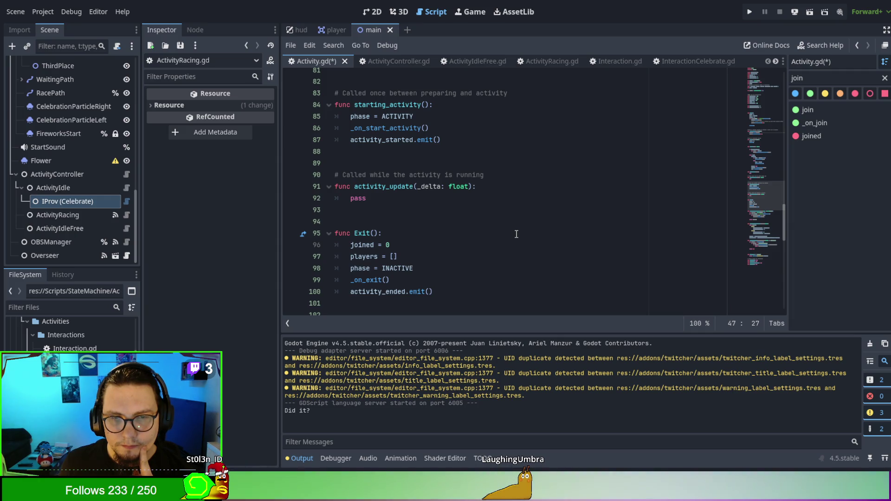
drag(481, 256, 476, 241)
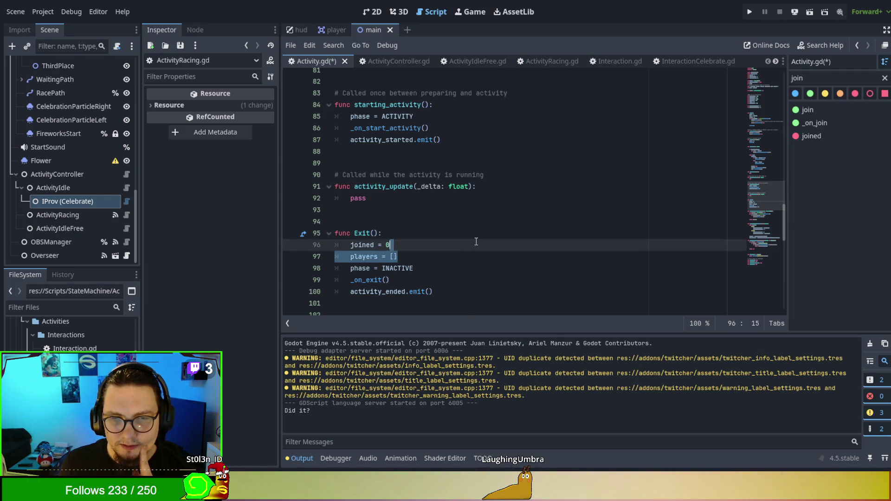
- Add a _cleanup() line after _on_exit() on line 100 of Exit(), then review the rest of the script
click(476, 241)
scroll(486, 276, down, 1)
click(506, 255)
key(Up)
key(Return)
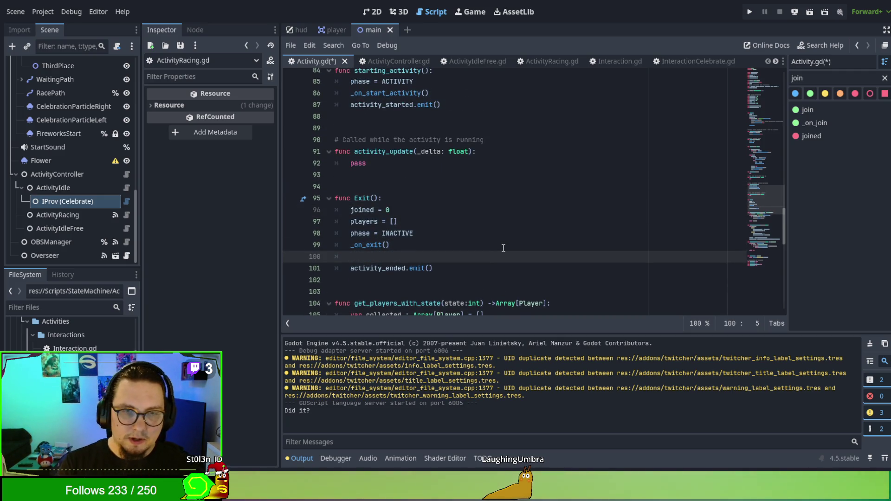
text(_cleanup)
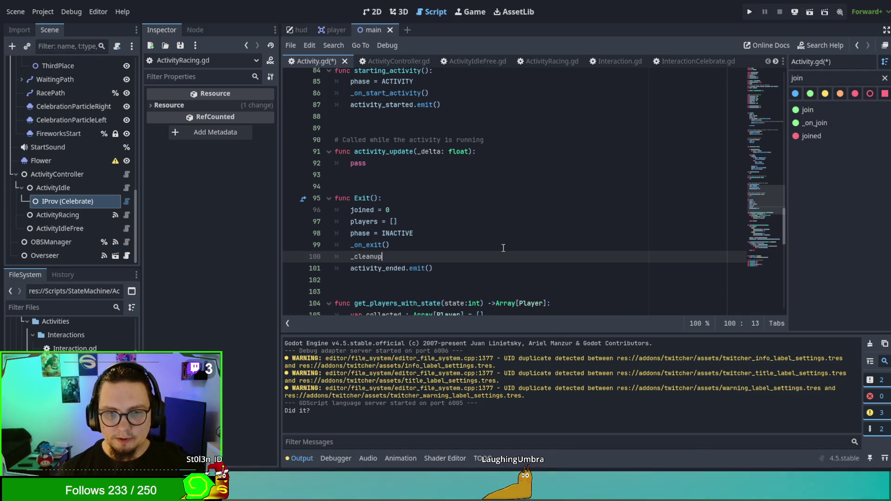
text(())
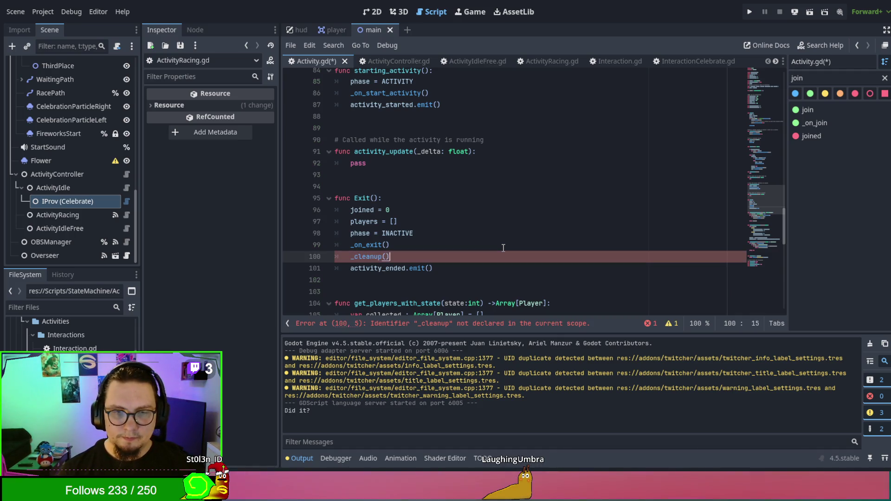
key(Up)
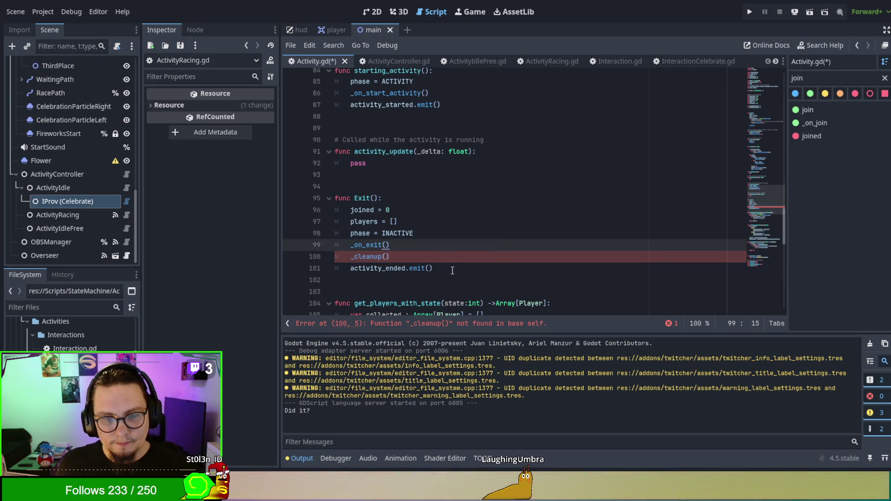
scroll(467, 227, down, 3)
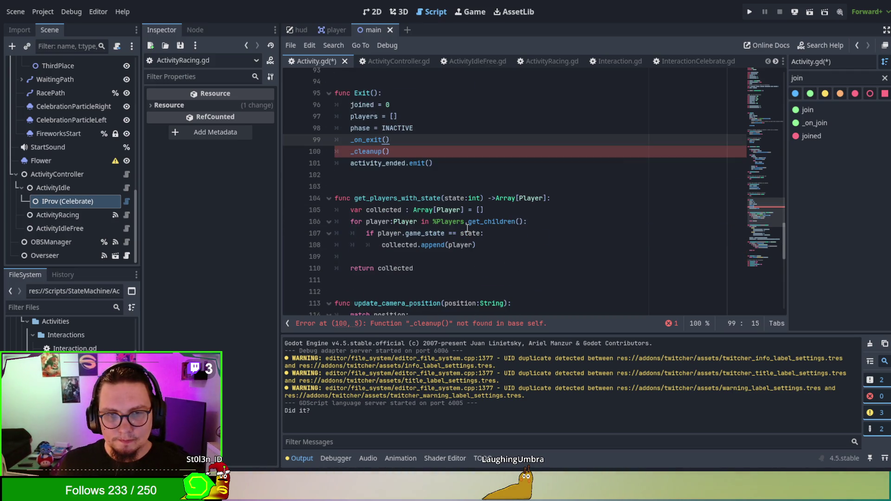
scroll(467, 227, down, 1)
scroll(467, 227, down, 8)
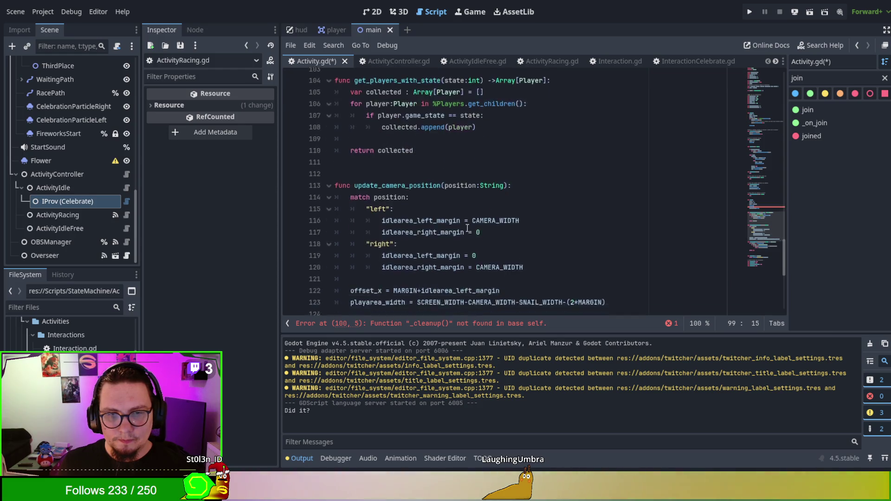
scroll(467, 228, down, 1)
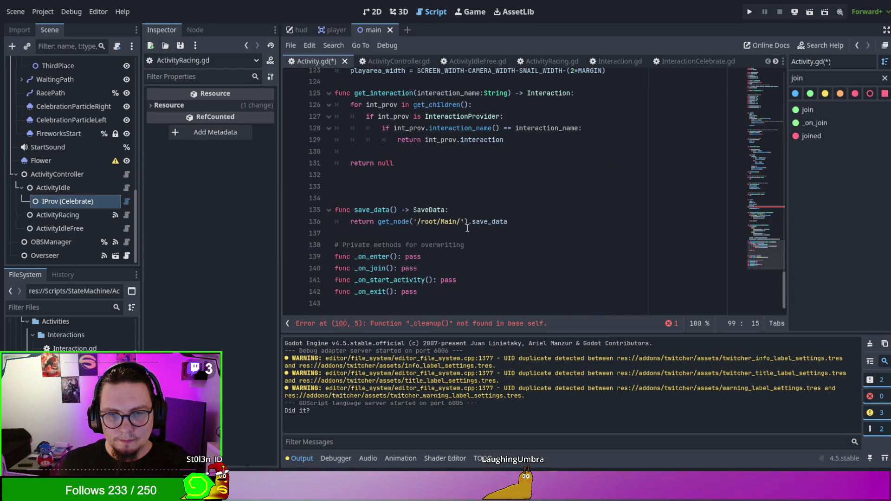
scroll(466, 228, up, 2)
scroll(467, 228, down, 2)
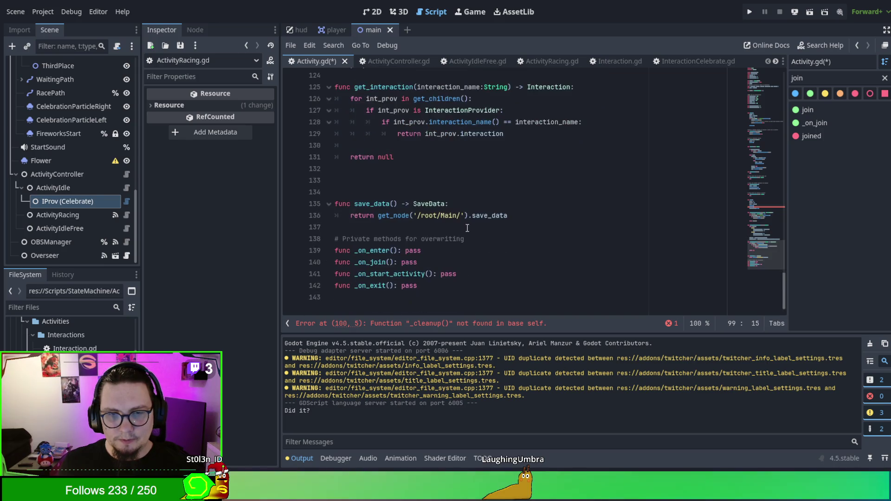
scroll(467, 227, up, 10)
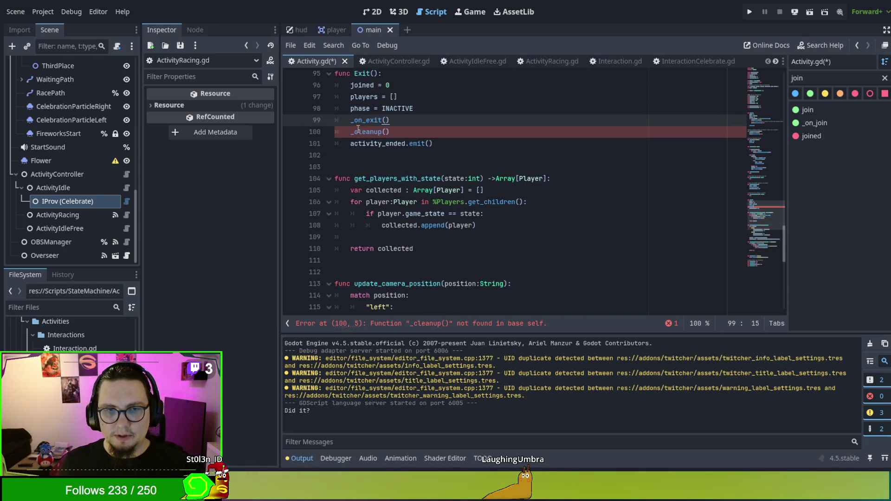
- Make Exit call cleanup() instead of _cleanup(), and declare func cleanup() below get_players_with_state
click(355, 132)
key(BackSpace)
click(424, 259)
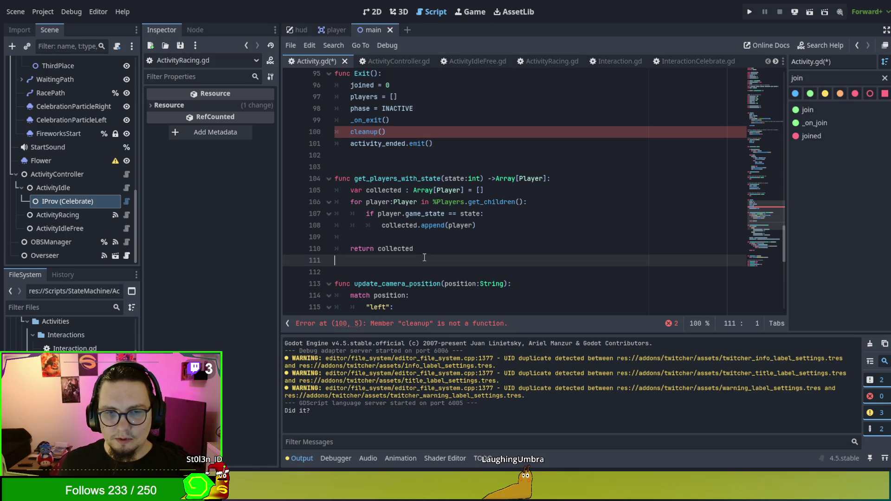
key(Return)
key(Return)
text(func )
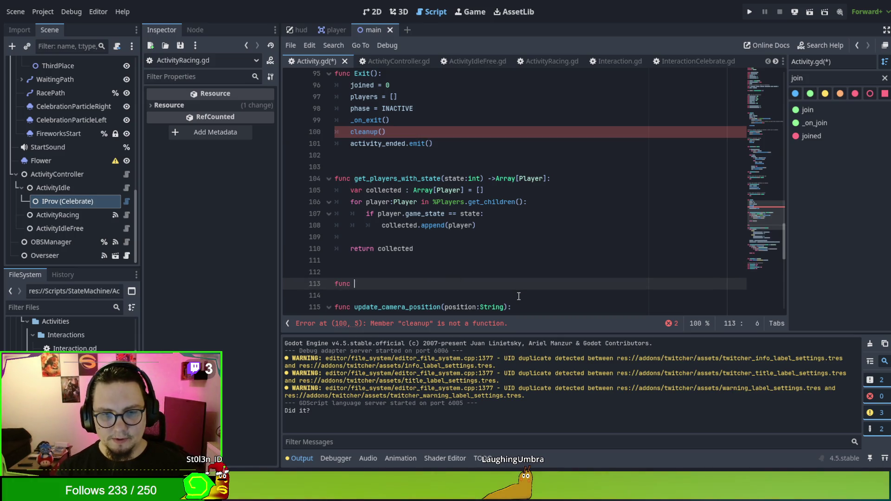
text(cleanup():)
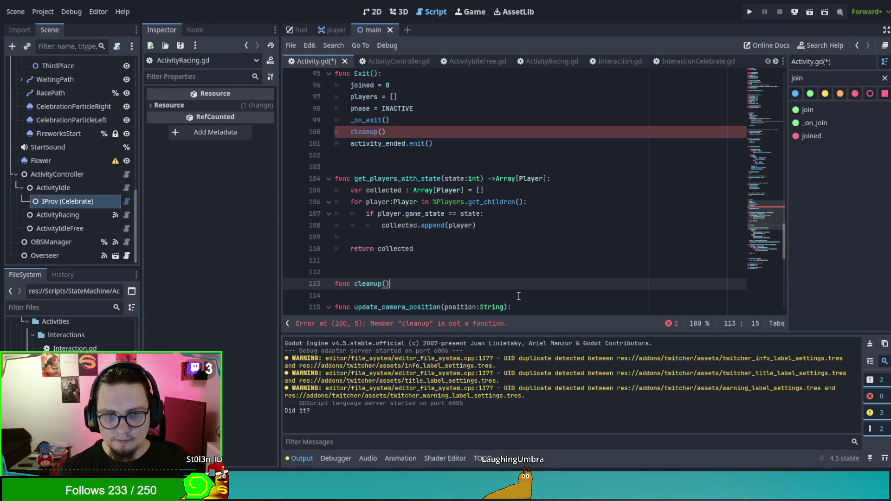
key(Return)
- Give cleanup() a 'for call: Callable in cleanup' loop whose body is pass
text(for)
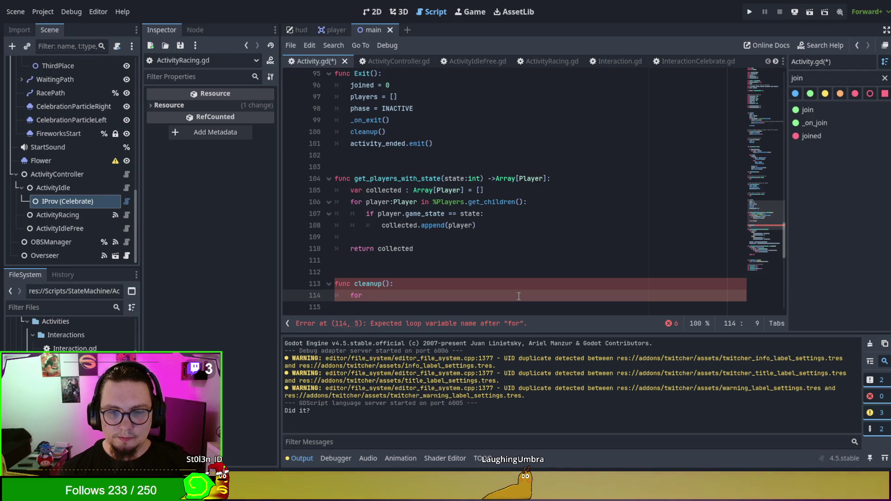
text( call in )
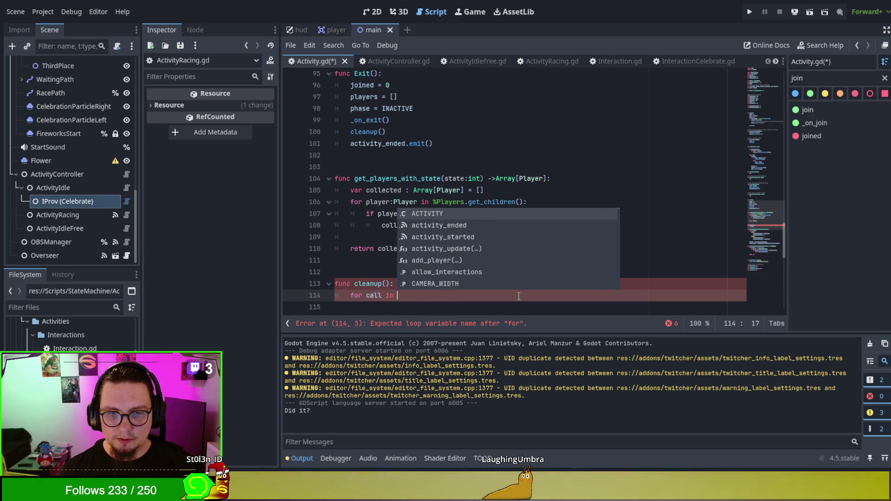
text(cleanup)
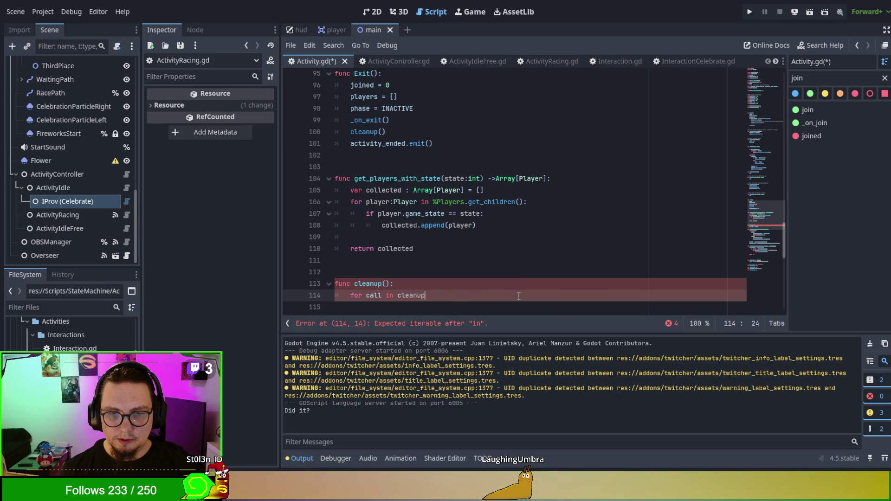
key(BackSpace)
key(BackSpace)
key(BackSpace)
text(:C)
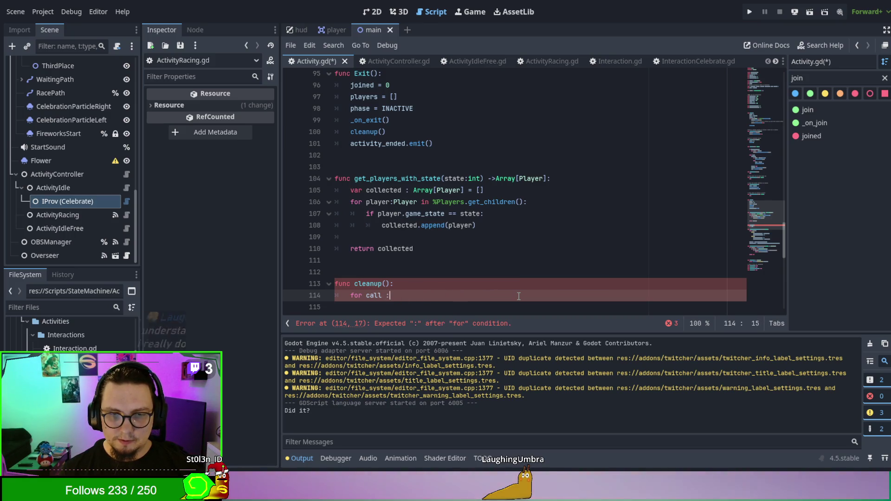
key(Return)
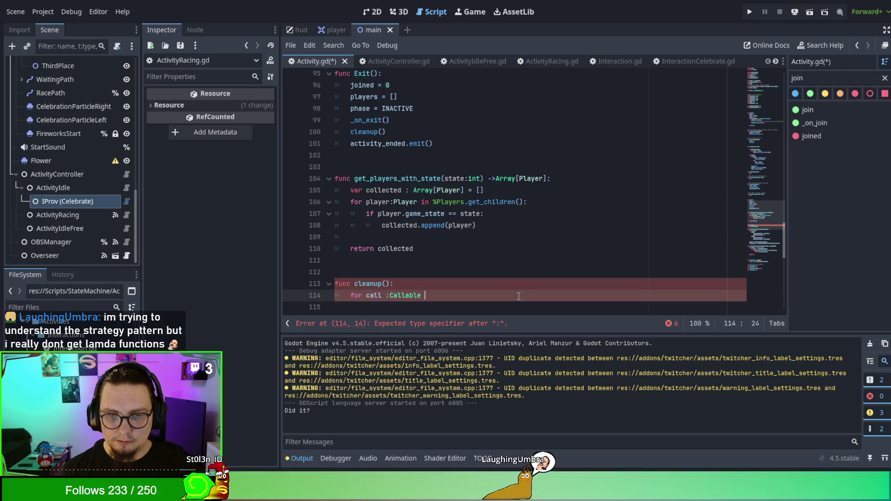
text(in cleanup:)
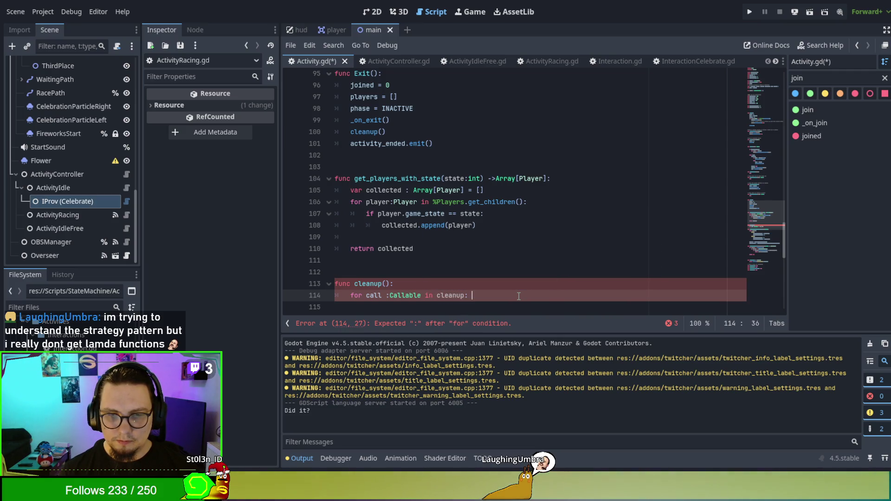
key(Return)
text(pass)
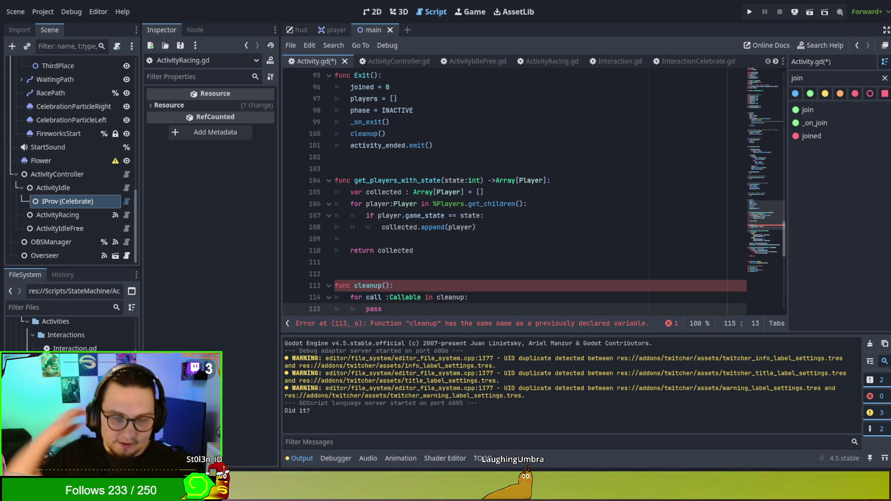
scroll(533, 193, down, 1)
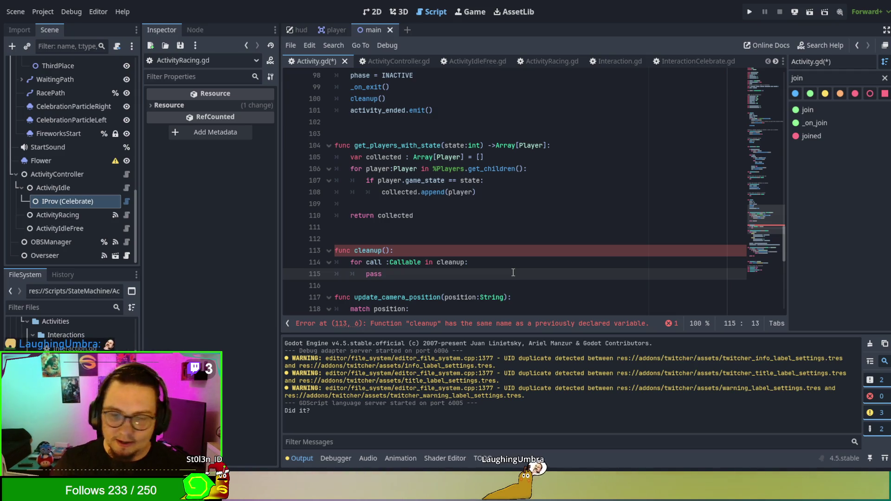
- Rename the loop function to on_cleanup() and make Exit() call on_cleanup
click(355, 250)
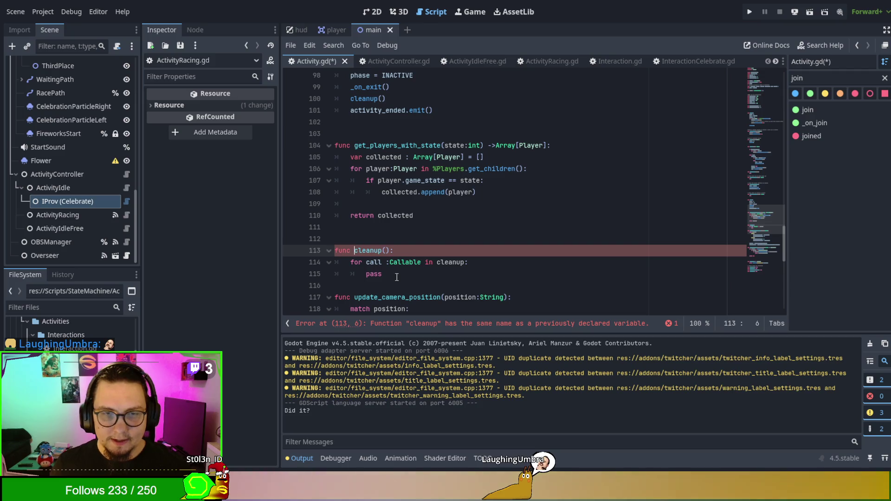
text(on_)
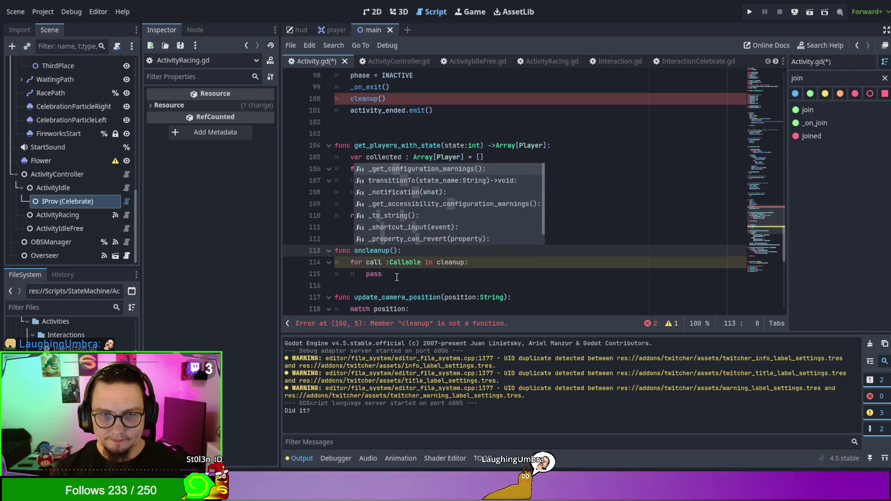
key(Escape)
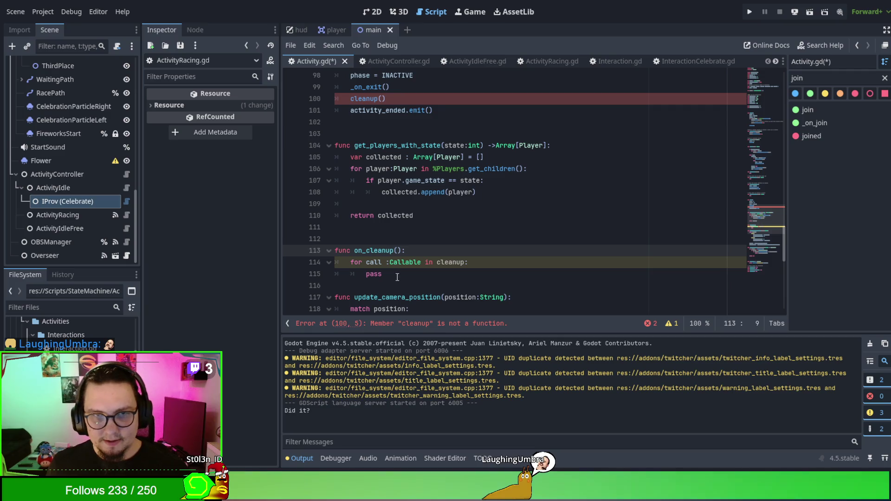
double_click(385, 250)
key(ctrl+c)
double_click(369, 98)
key(ctrl+v)
- Put the caret on the pass line inside the on_cleanup loop body
click(538, 248)
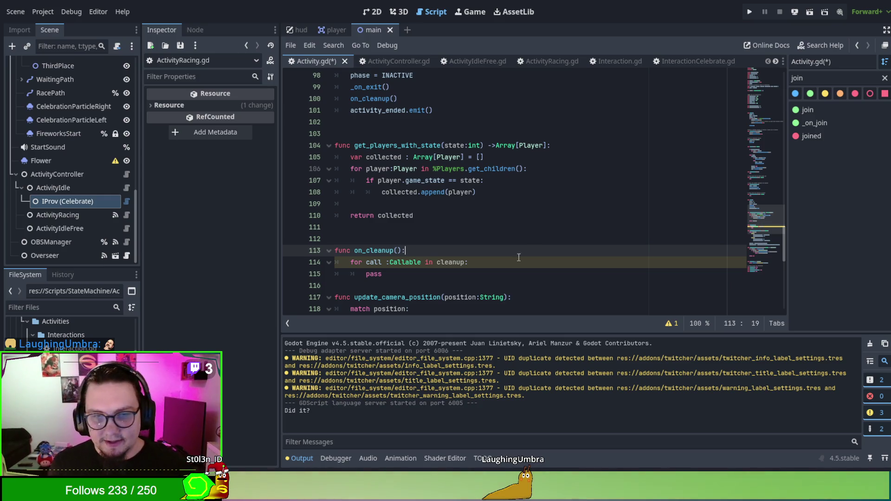
click(385, 284)
key(Up)
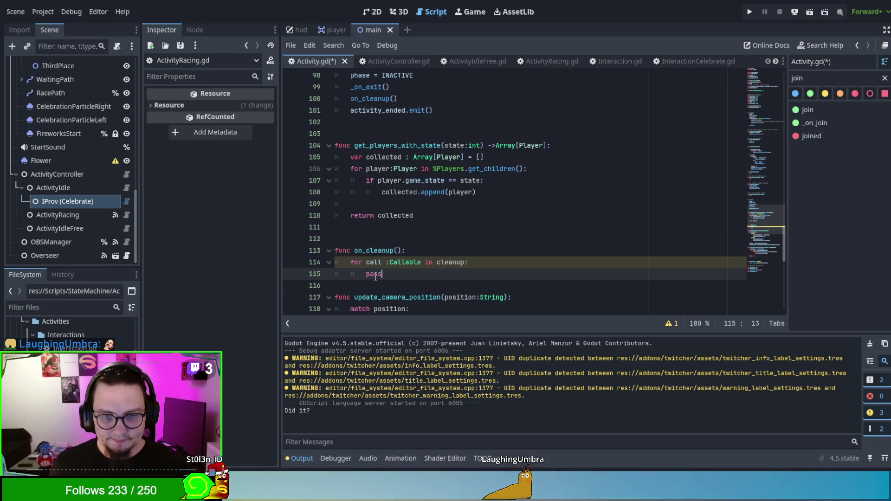
click(377, 277)
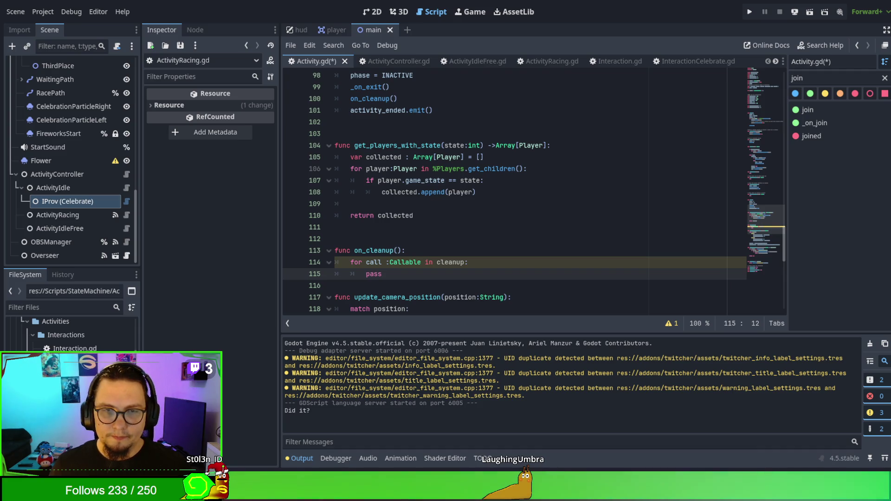
- Scroll back up to Exit() and save Activity.gd
scroll(510, 193, up, 1)
scroll(510, 192, up, 3)
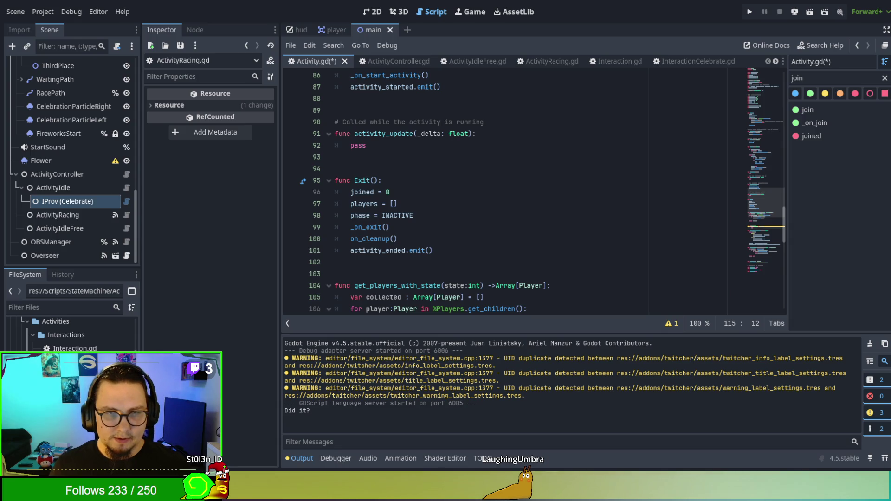
scroll(510, 193, up, 4)
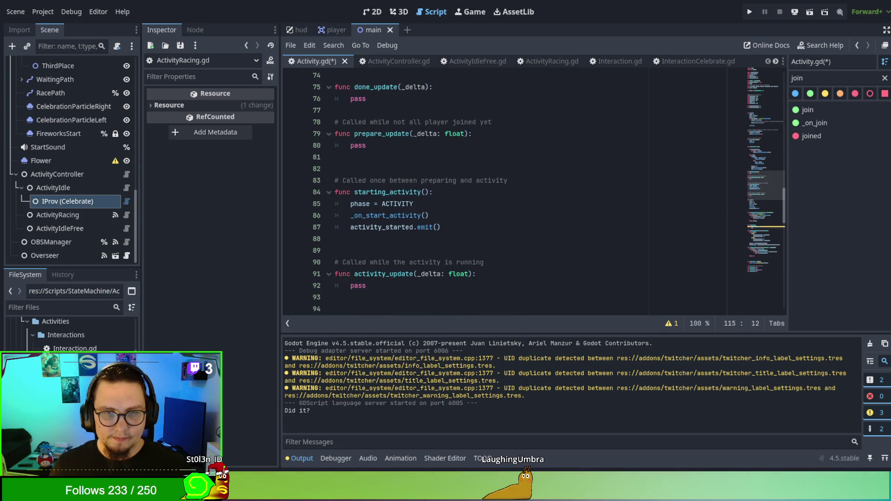
scroll(510, 192, up, 8)
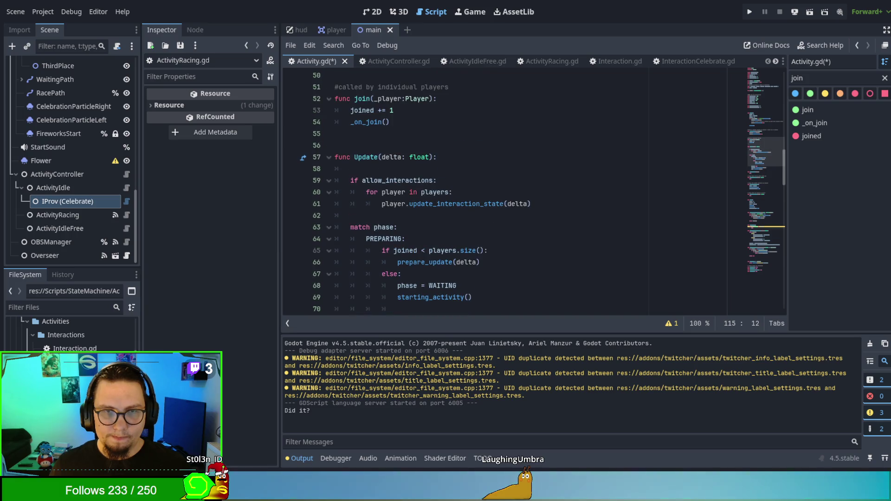
scroll(510, 192, up, 4)
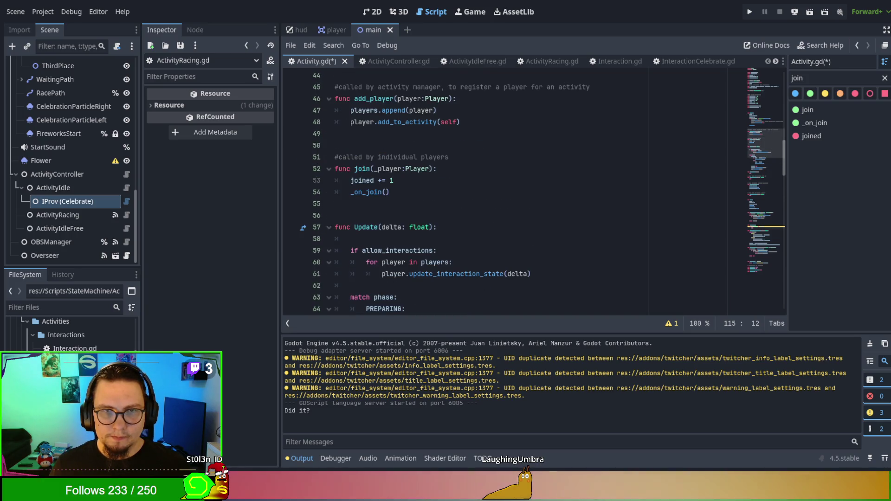
scroll(534, 191, up, 1)
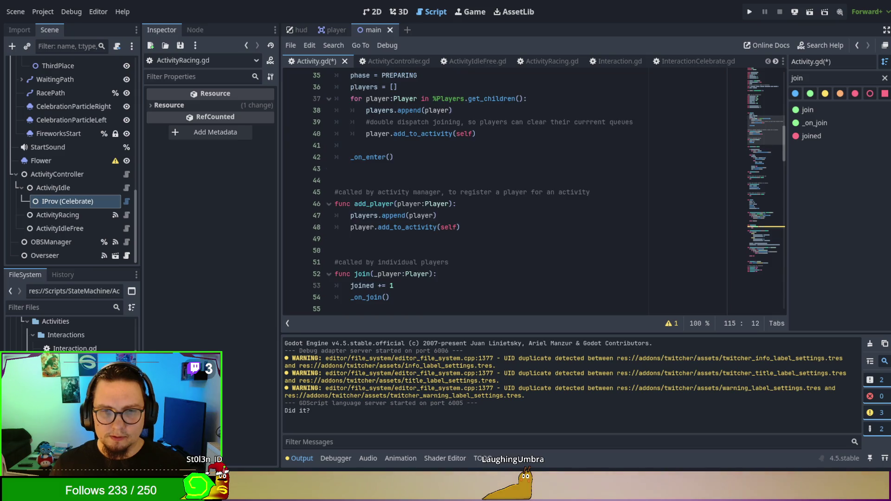
scroll(534, 190, up, 1)
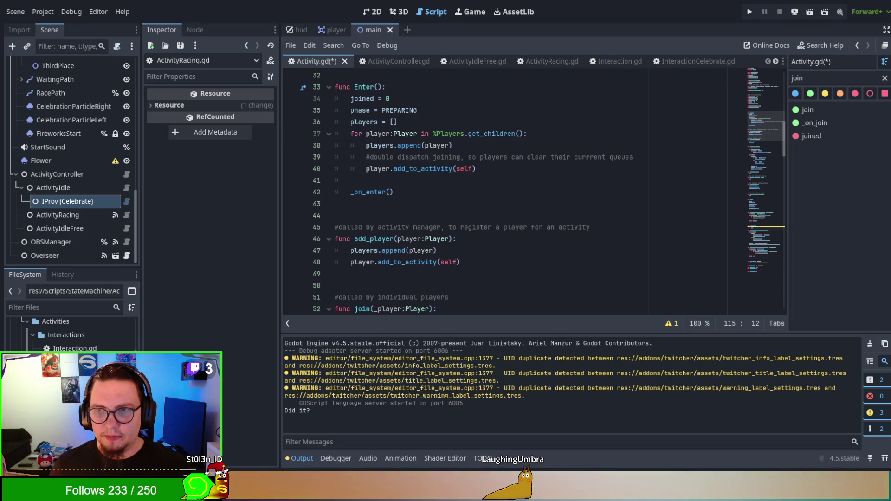
mouse_move(784, 139)
mouse_down()
mouse_move(773, 308)
mouse_move(779, 278)
mouse_up()
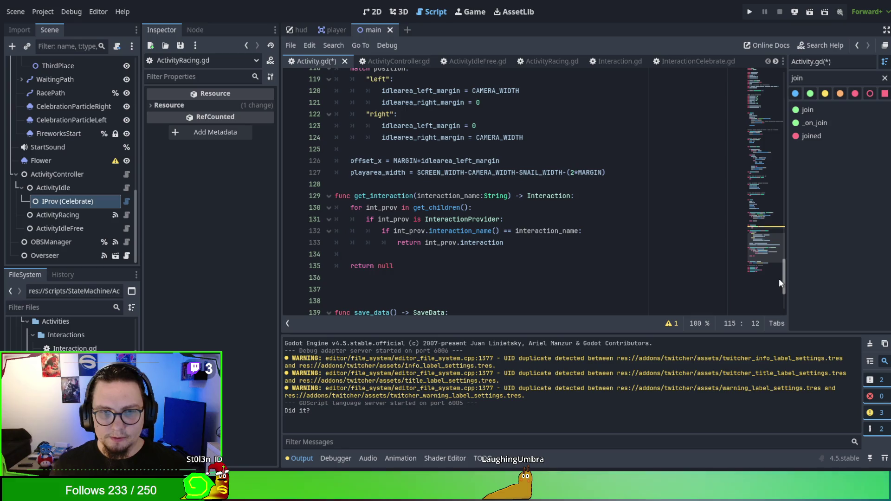
drag(779, 279, 783, 246)
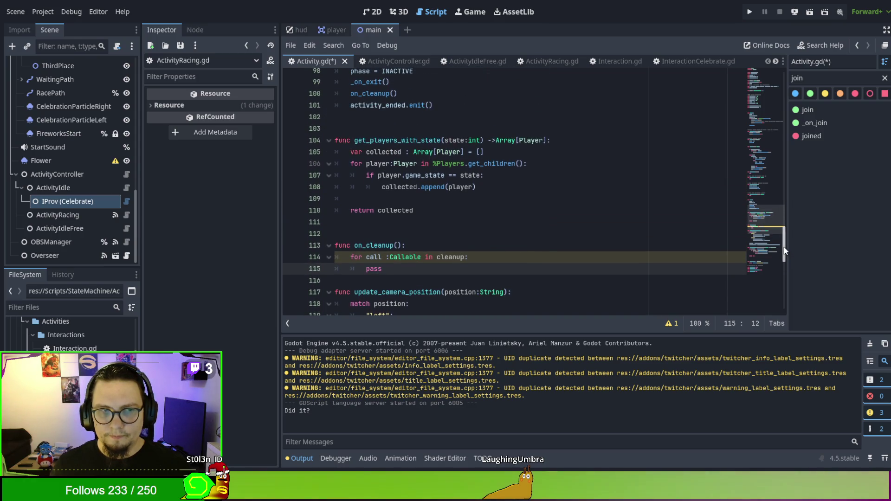
click(389, 105)
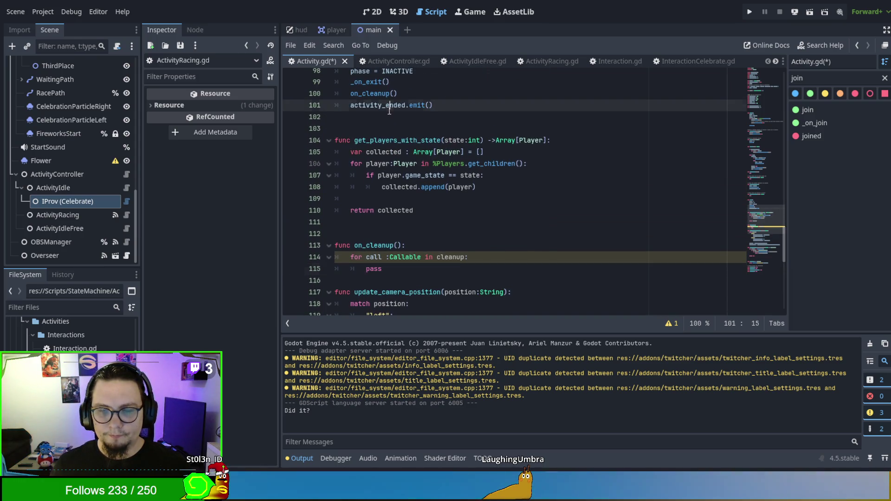
key(ctrl+s)
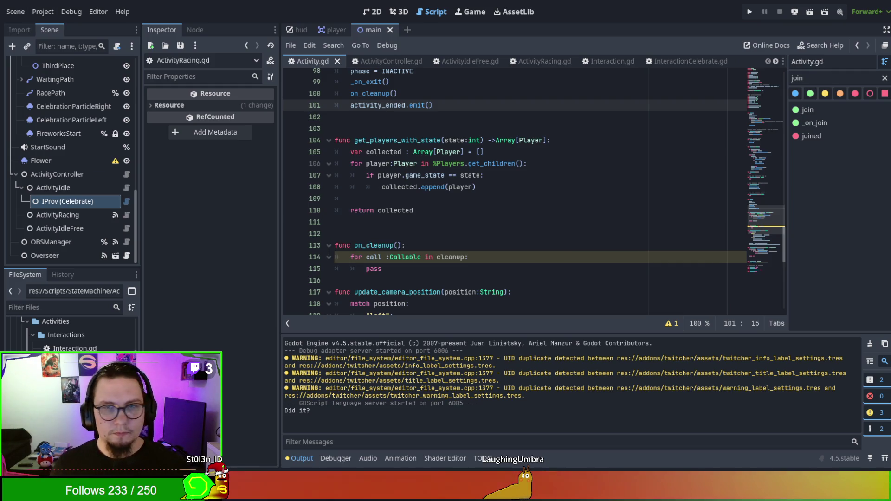
click(371, 198)
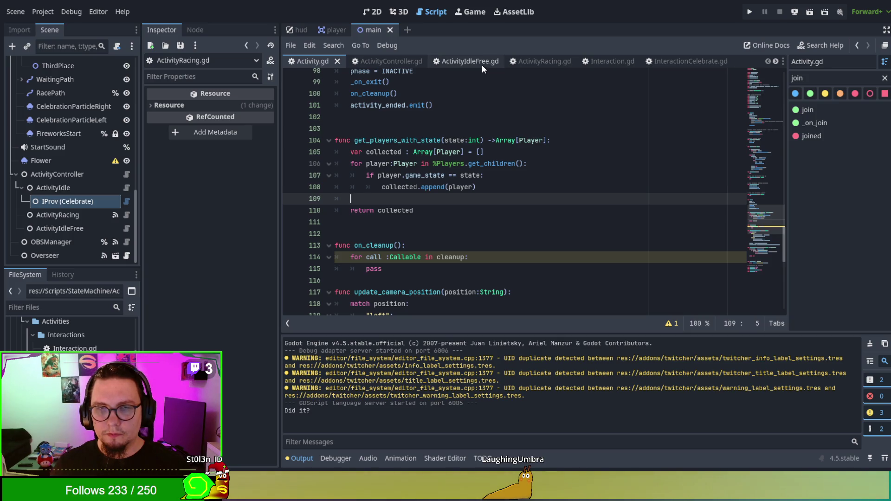
- Inspect the on_cleanup call inside Exit(), then move over to ActivityRacing.gd
scroll(382, 165, up, 2)
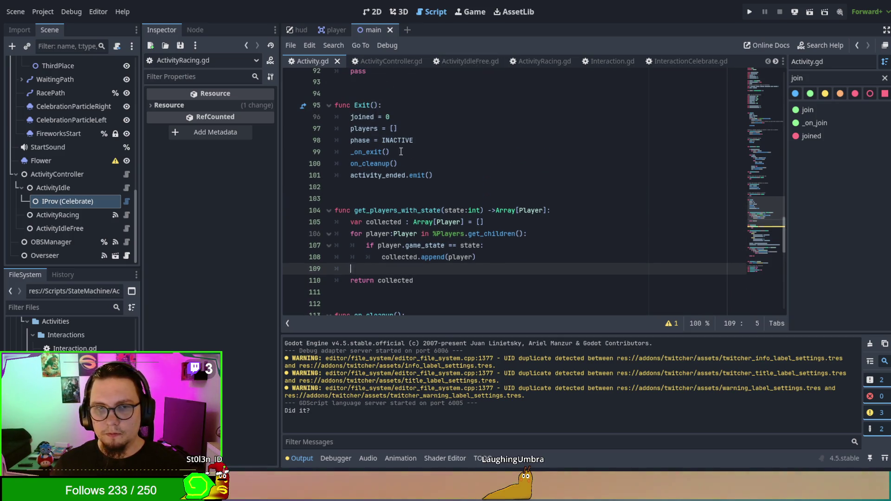
double_click(371, 165)
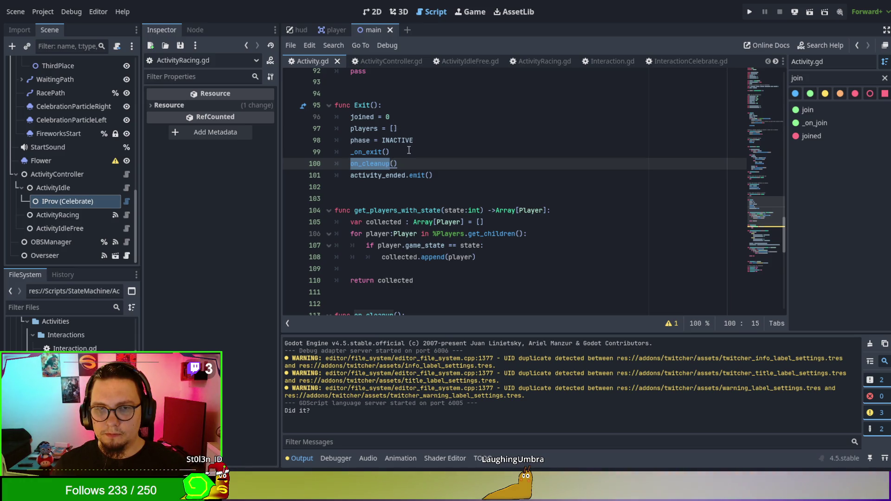
click(427, 168)
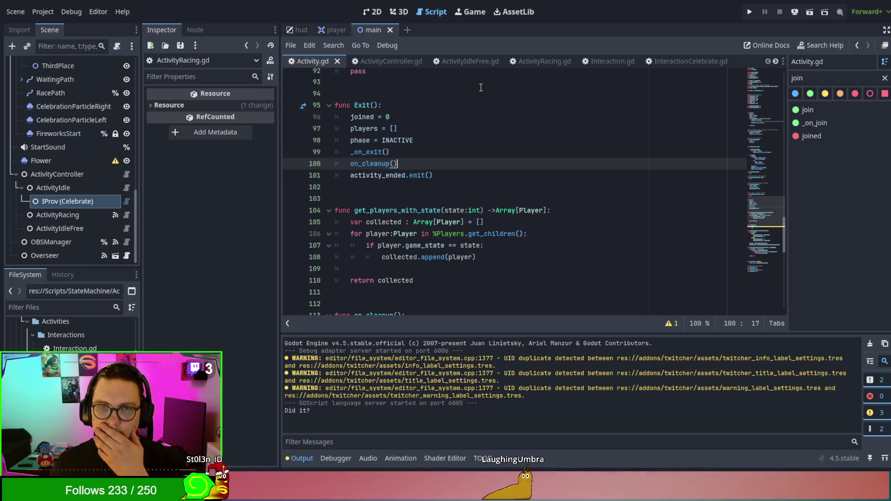
click(530, 59)
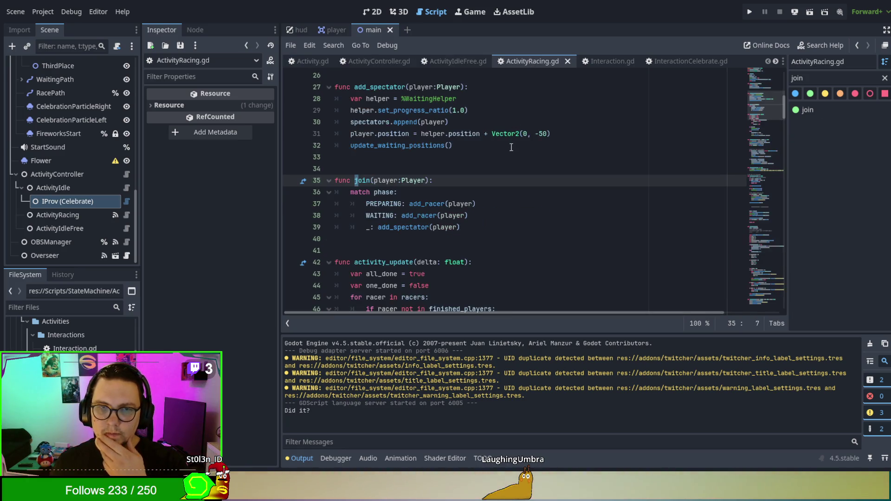
- Search ActivityRacing.gd for 'follow', landing on starting_activity's per-racer PathFollow2D loop
scroll(650, 139, down, 3)
drag(784, 99, 789, 305)
scroll(697, 269, down, 2)
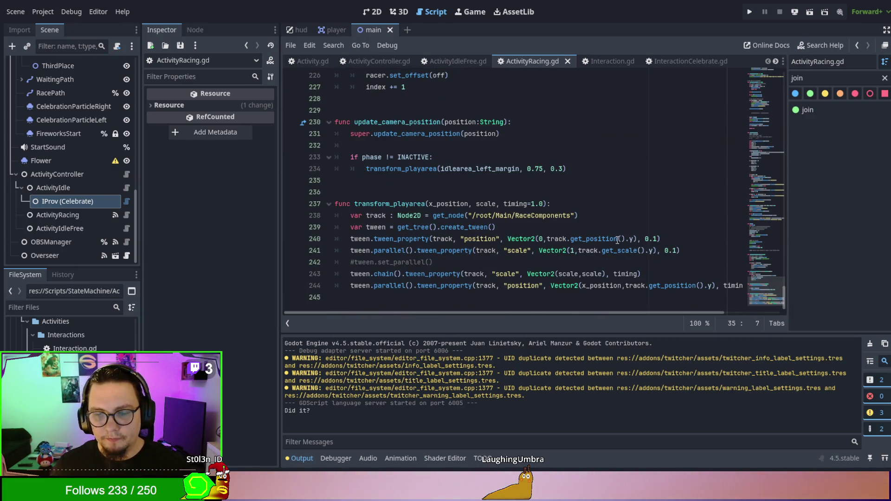
scroll(616, 172, up, 5)
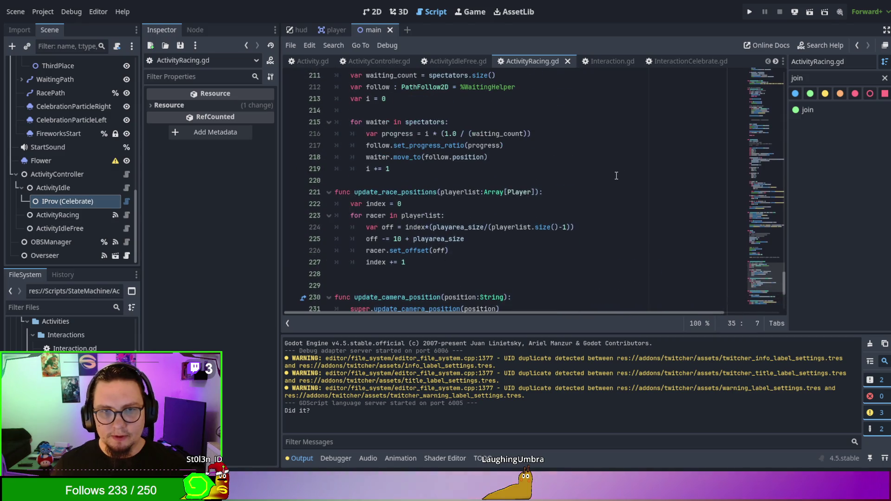
scroll(577, 200, up, 1)
click(577, 203)
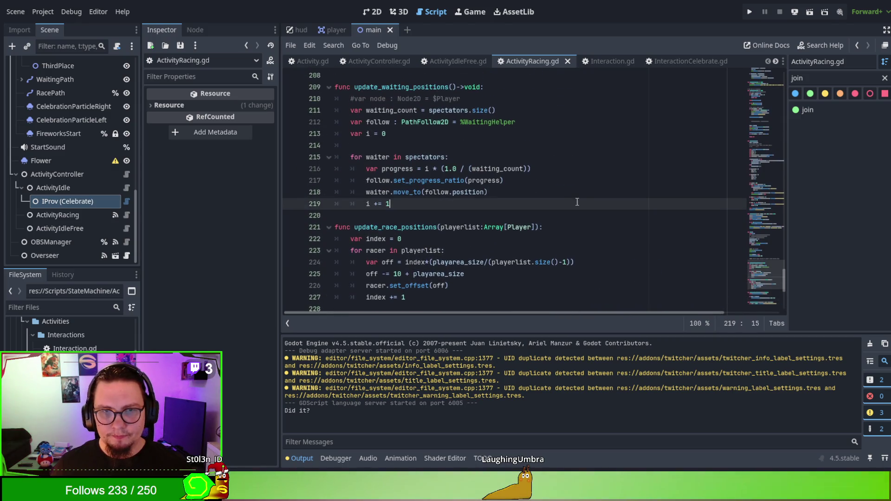
key(ctrl+f)
text(follows)
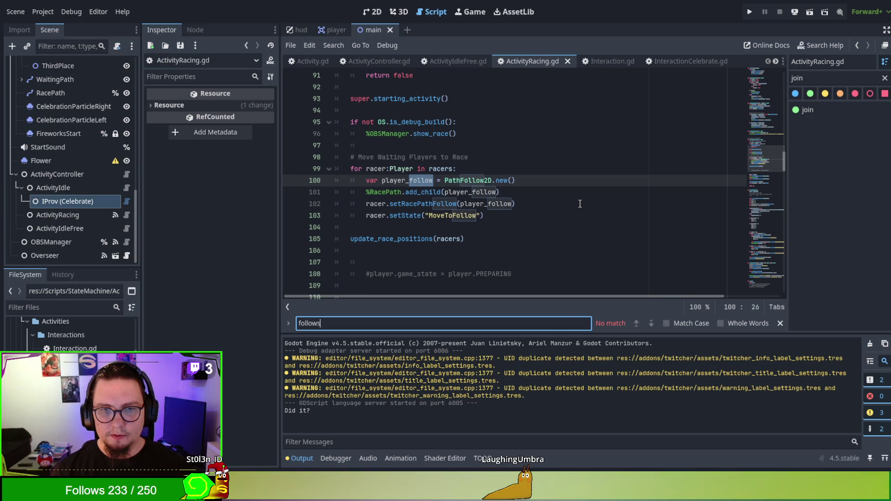
scroll(571, 195, up, 1)
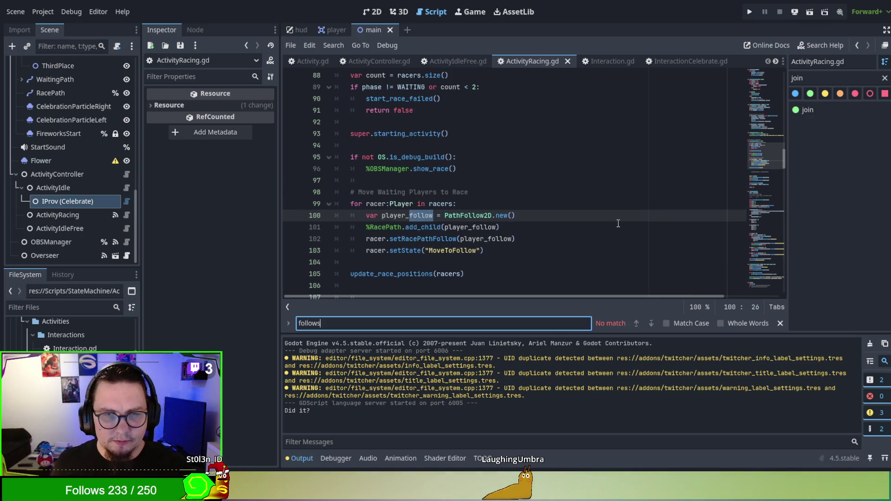
scroll(616, 214, up, 1)
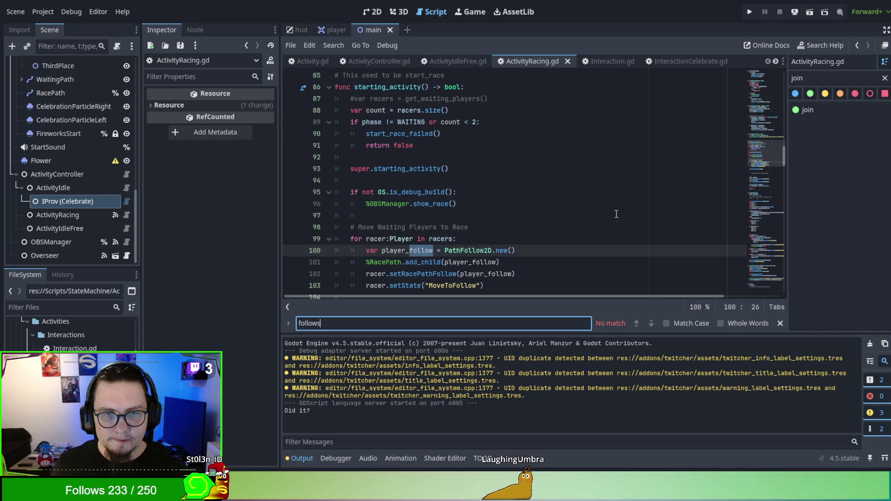
key(BackSpace)
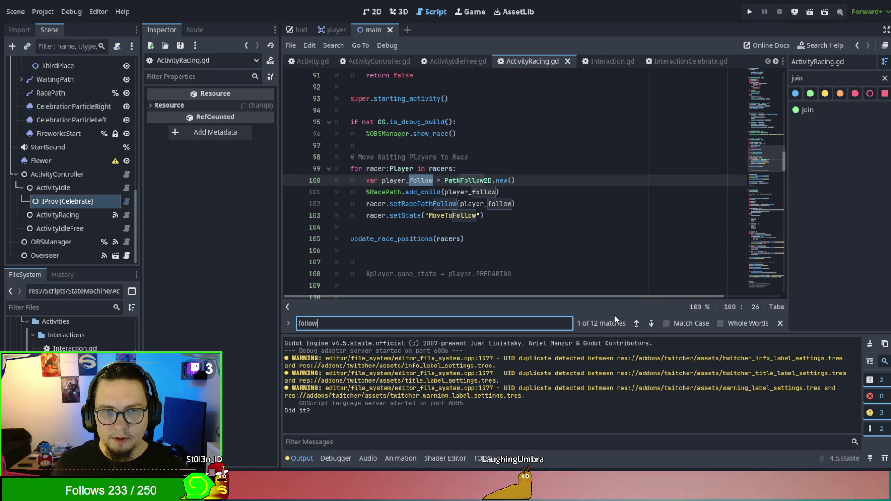
- Step to the Exit() loop that frees the RacePath followers and select it
key(Return)
key(Return)
key(Return)
key(Return)
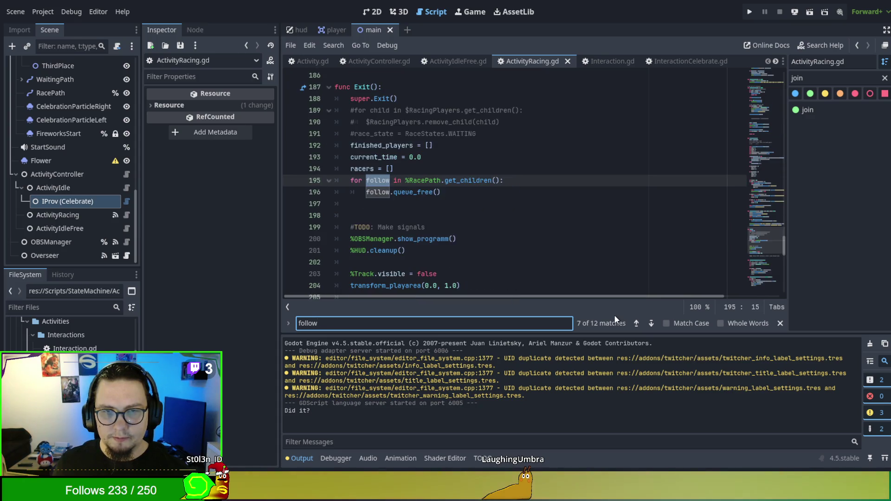
click(440, 192)
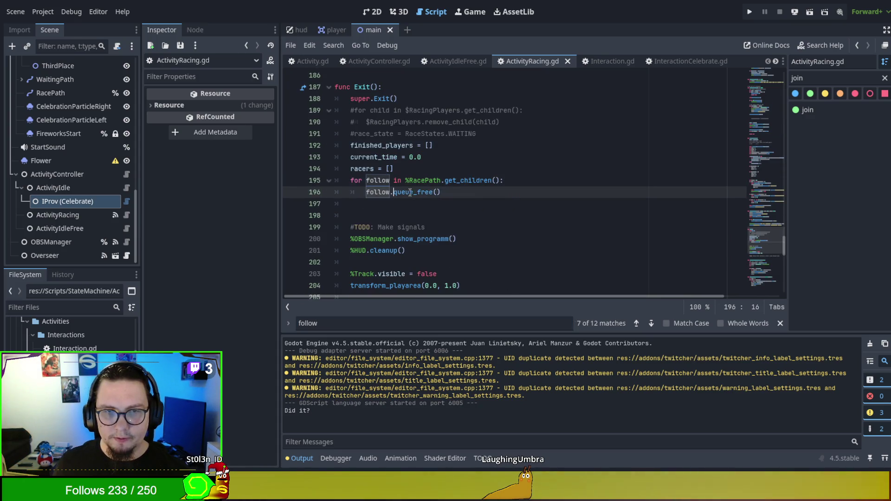
mouse_move(441, 192)
mouse_down()
mouse_move(335, 169)
mouse_move(316, 181)
mouse_up()
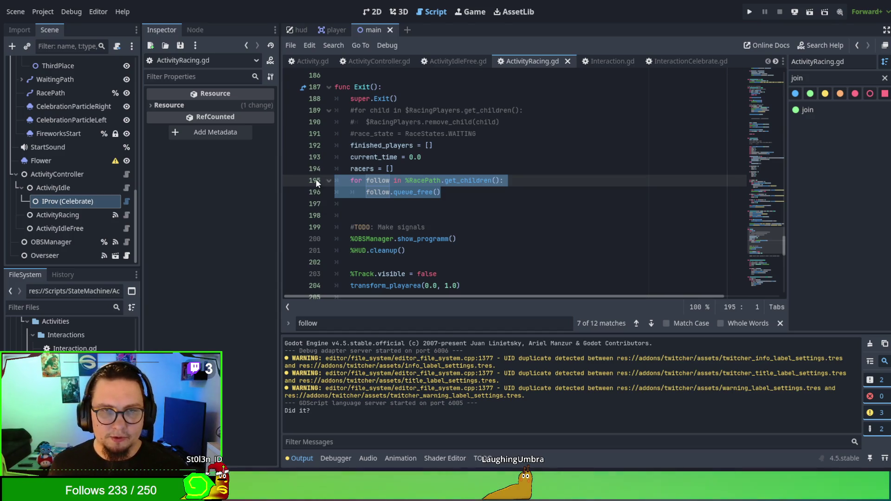
scroll(422, 187, up, 1)
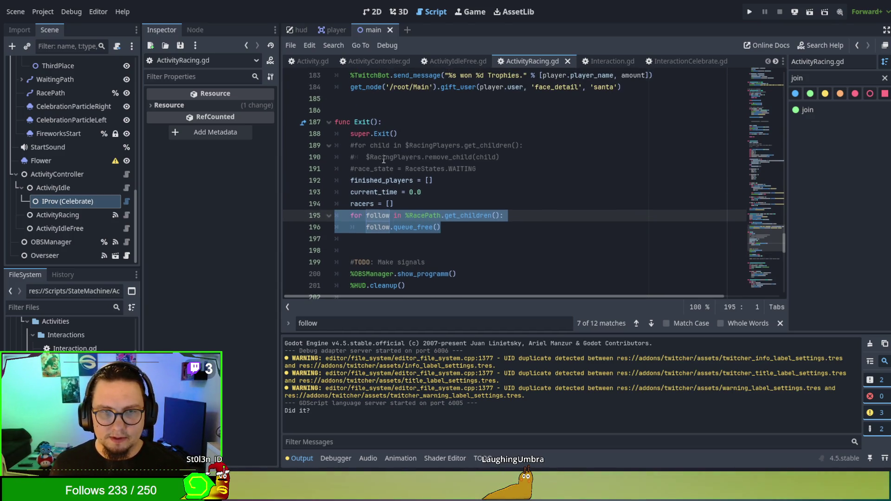
- Delete the super.Exit() line from ActivityRacing.gd's Exit() override
click(402, 132)
key(ctrl+x)
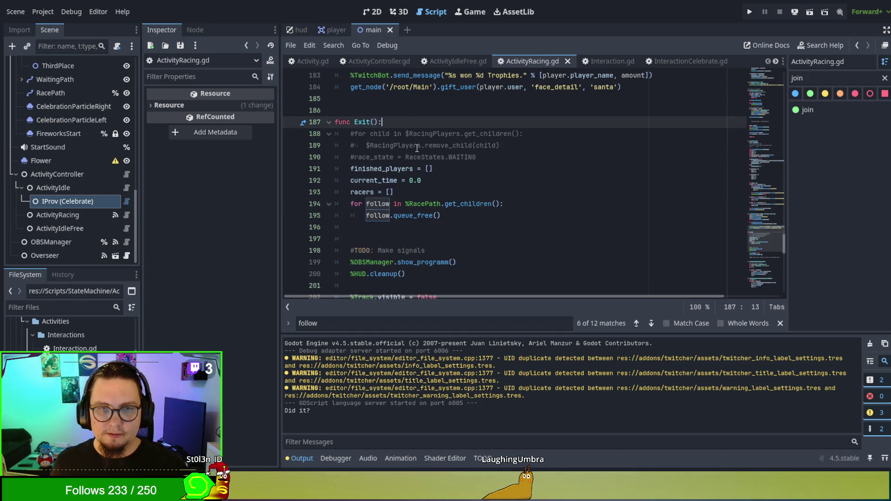
scroll(468, 224, up, 10)
scroll(468, 225, down, 9)
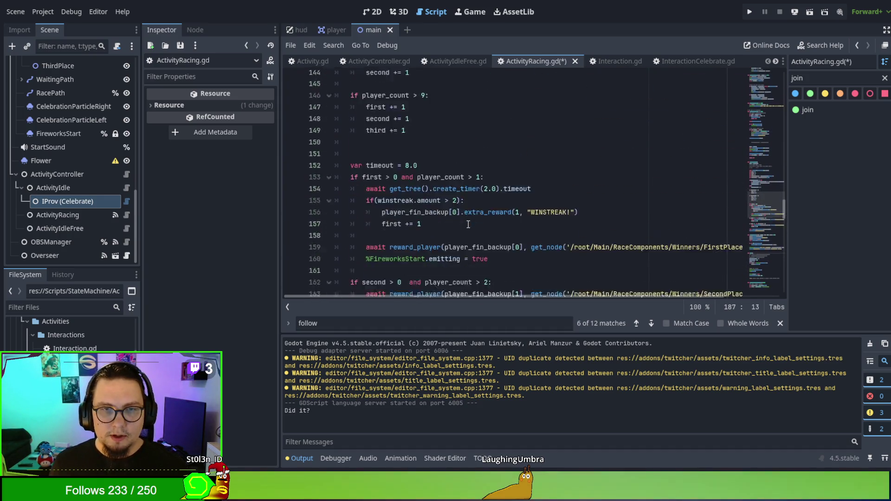
- Rename ActivityRacing's Exit() function to _on_exit() using autocomplete
click(353, 157)
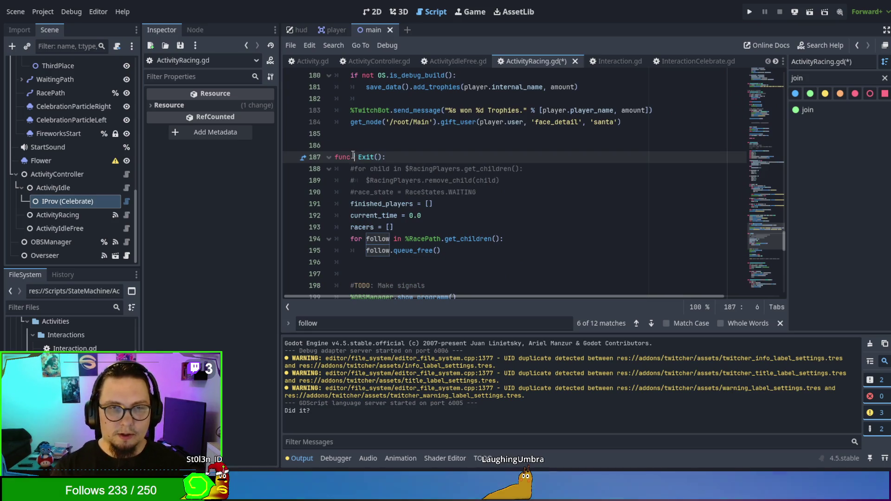
text(_on)
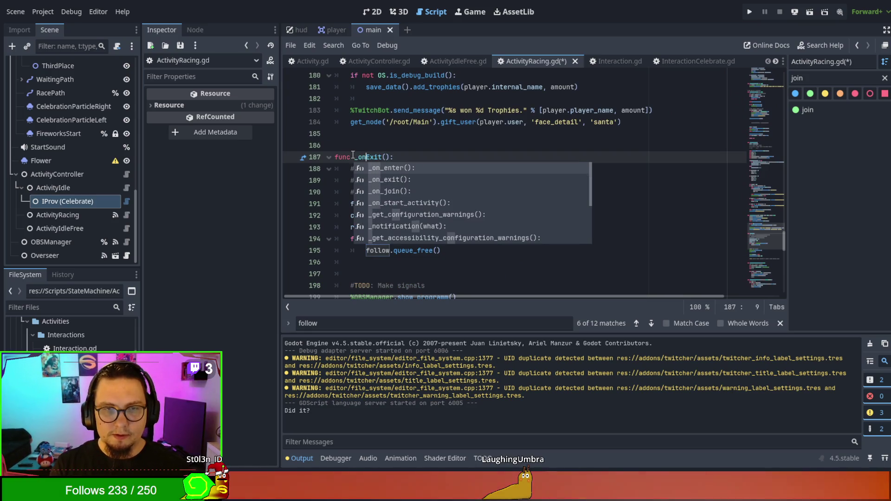
text(_e)
key(Delete)
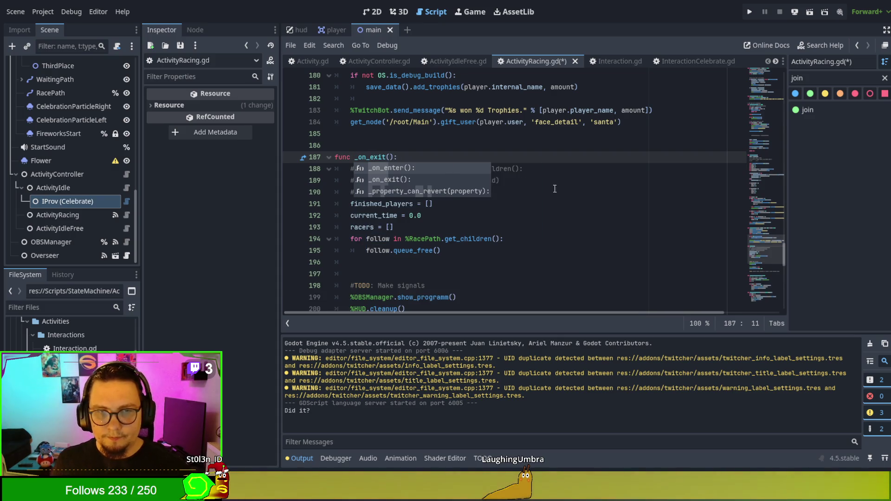
click(601, 232)
- Comment out the for-follow loop and its queue_free line with # prefixes
drag(467, 248, 468, 231)
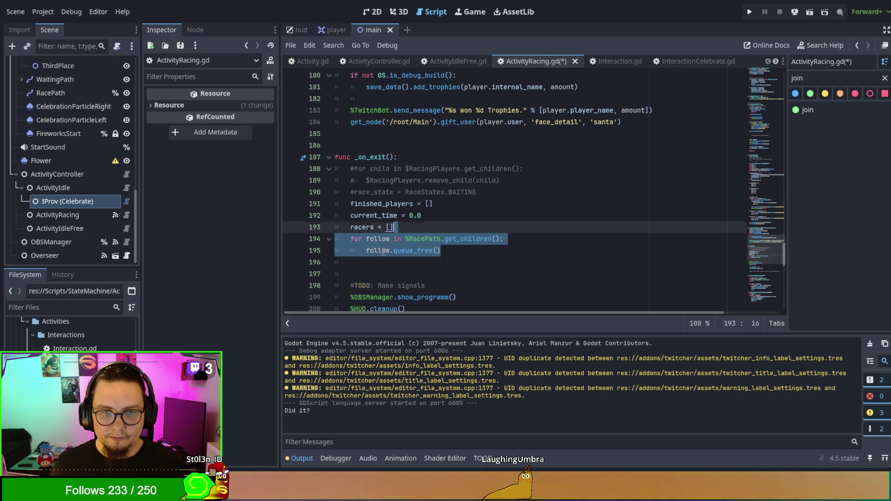
click(437, 248)
drag(437, 248, 351, 239)
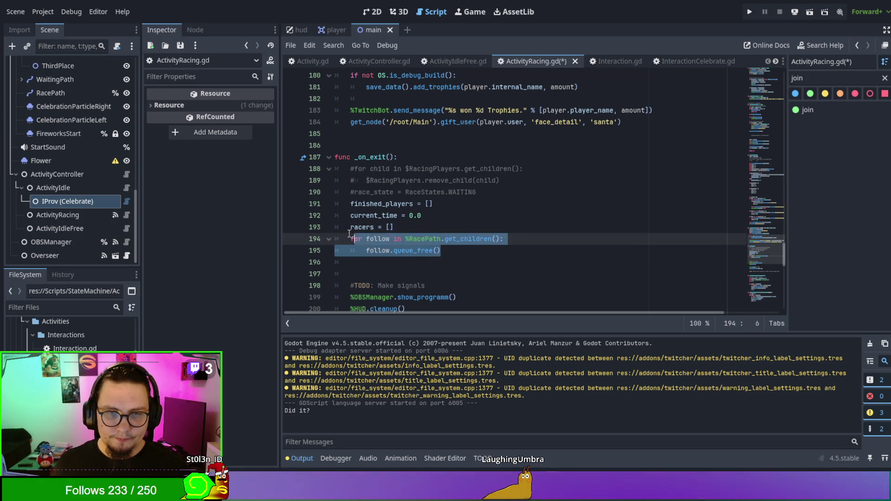
click(351, 239)
text(#)
click(351, 250)
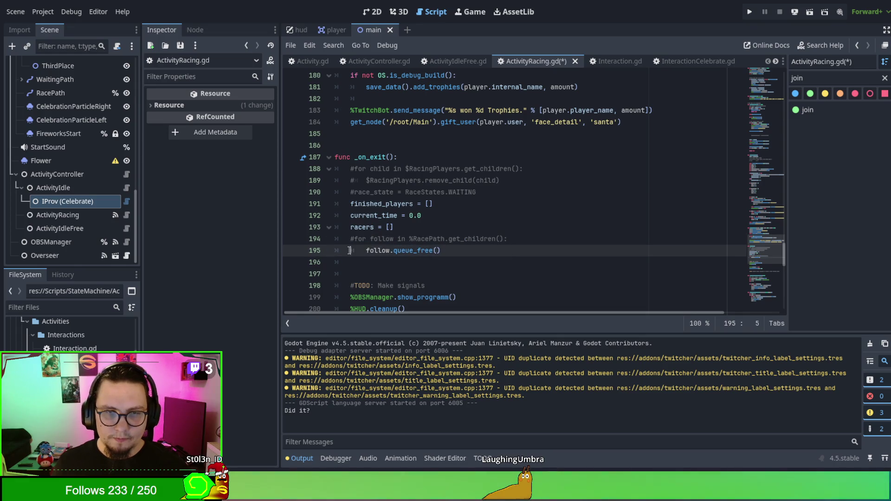
text(#)
click(410, 228)
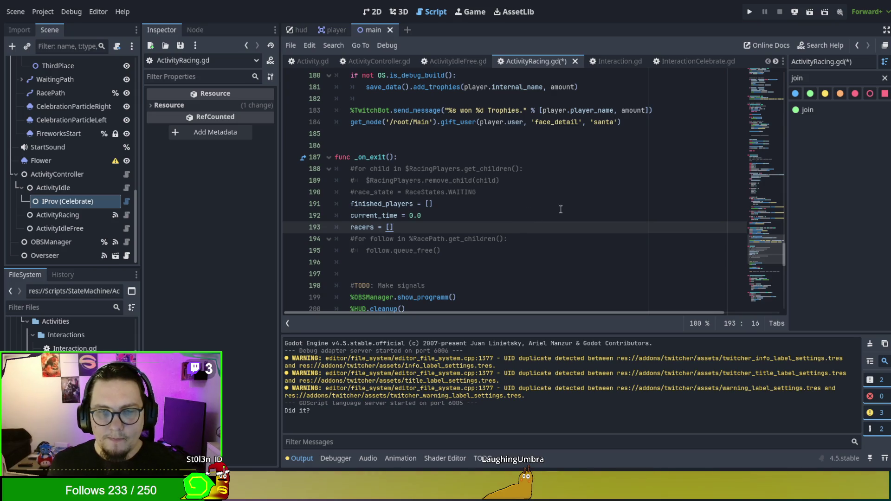
key(Down)
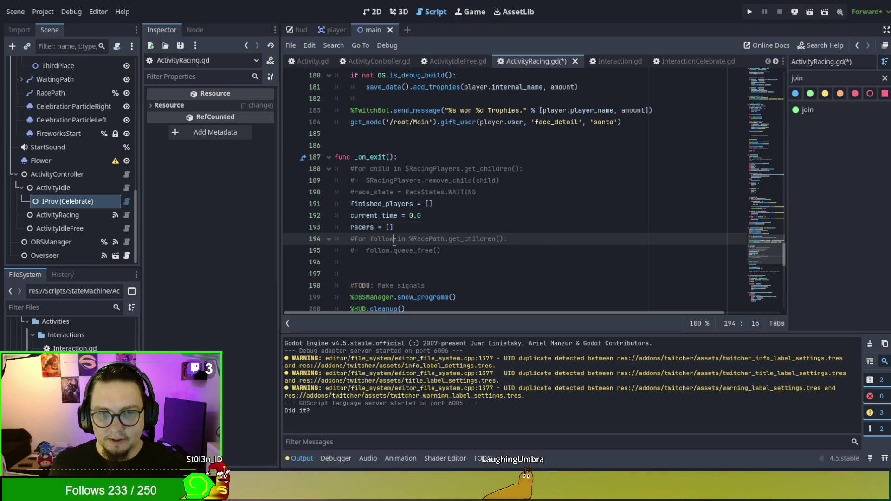
- Scroll up to starting_activity's 'Move Waiting Players to Race' loop and inspect the setRacePathFollow call
scroll(481, 241, up, 8)
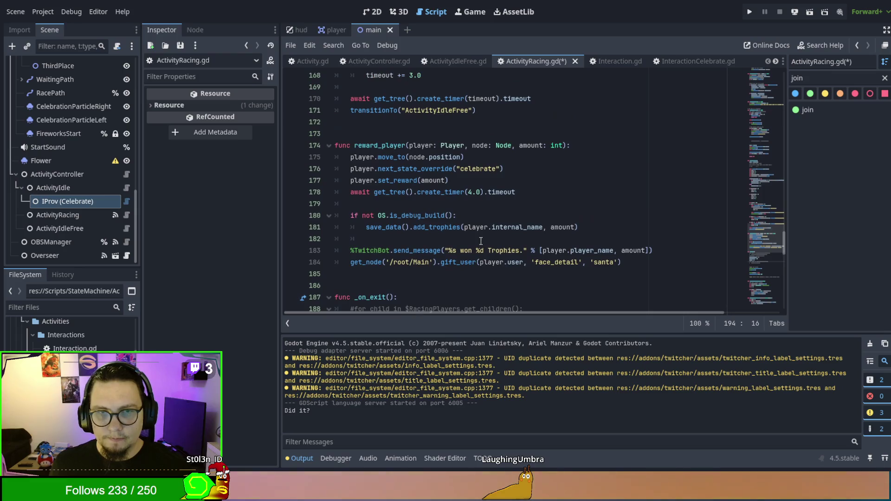
scroll(481, 241, up, 10)
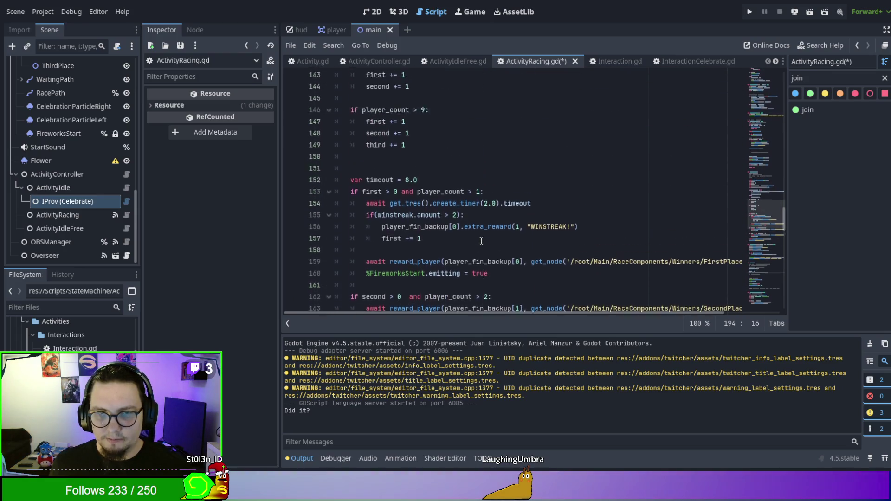
scroll(481, 241, up, 6)
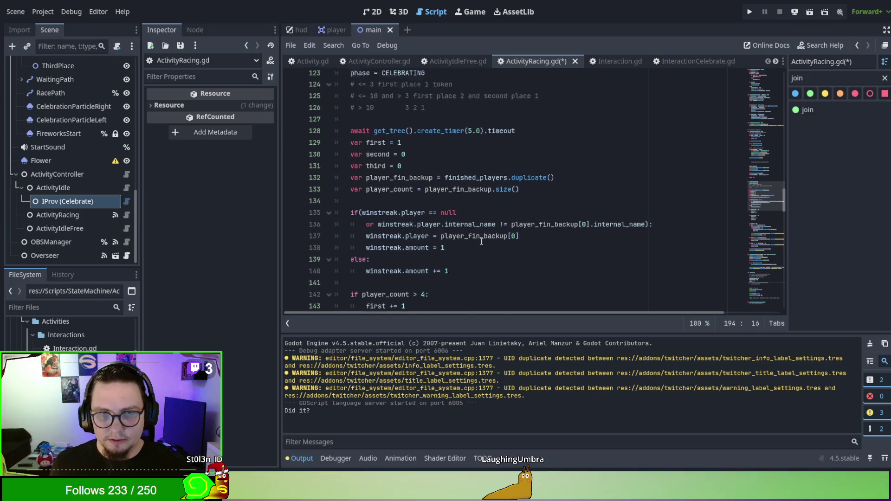
scroll(481, 241, up, 11)
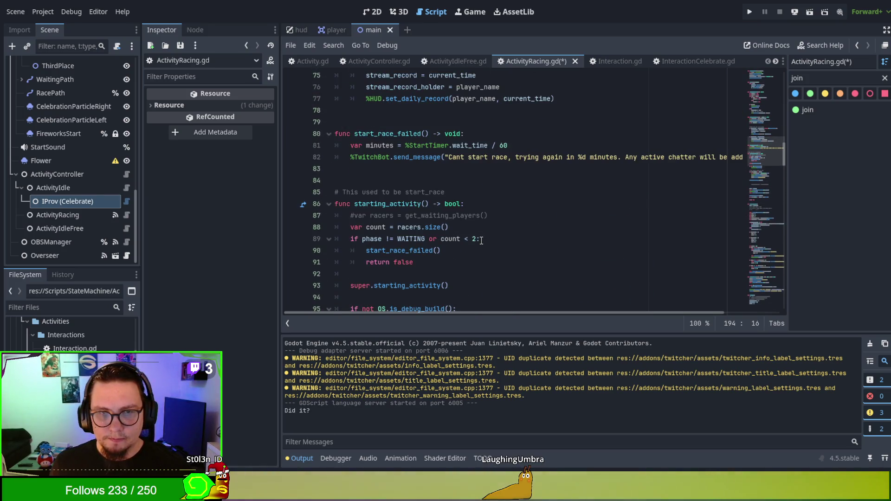
scroll(481, 240, down, 3)
scroll(481, 240, down, 1)
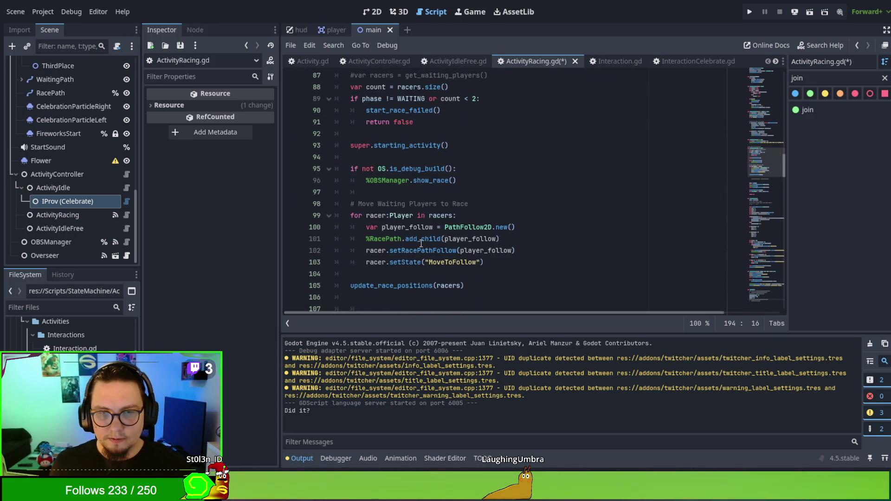
double_click(408, 250)
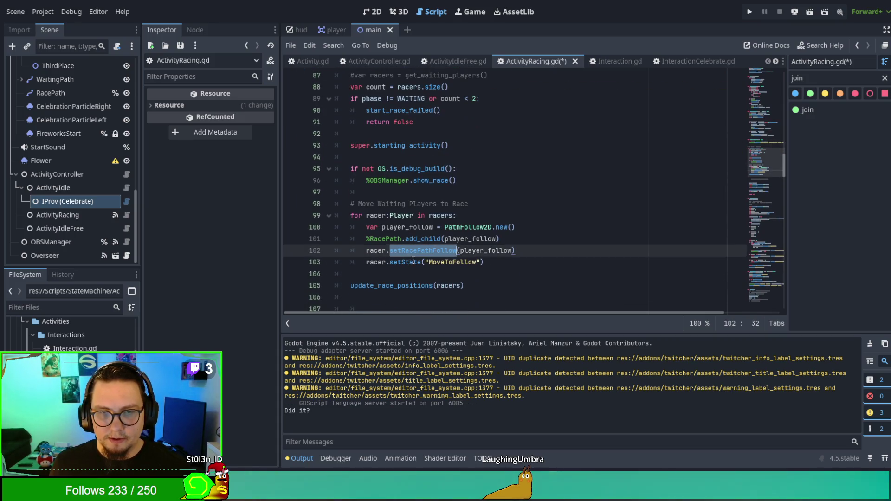
- Start replacing line 100's PathFollow2D.new() with a deferred_follow() call
click(473, 238)
double_click(473, 238)
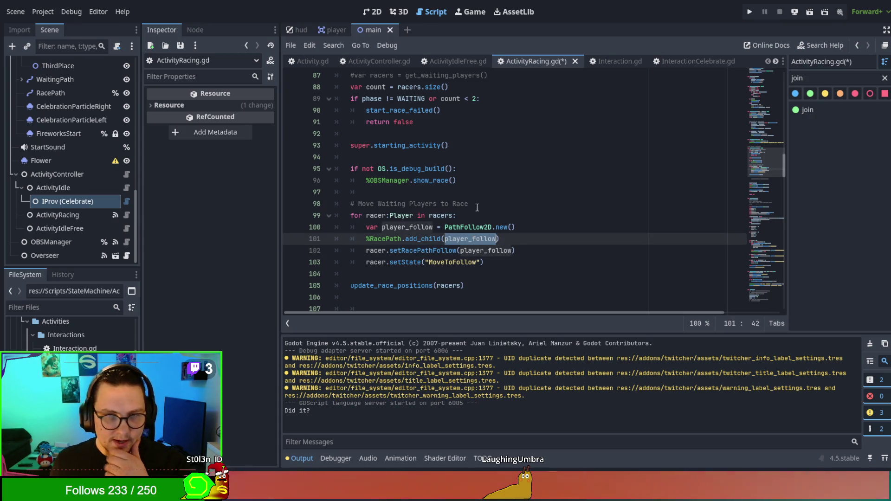
key(Up)
key(Up)
key(Return)
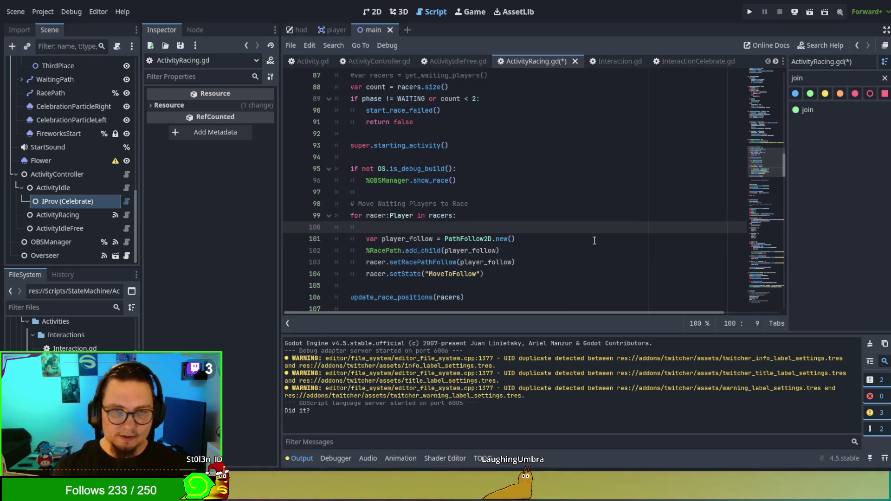
key(ctrl+z)
key(Down)
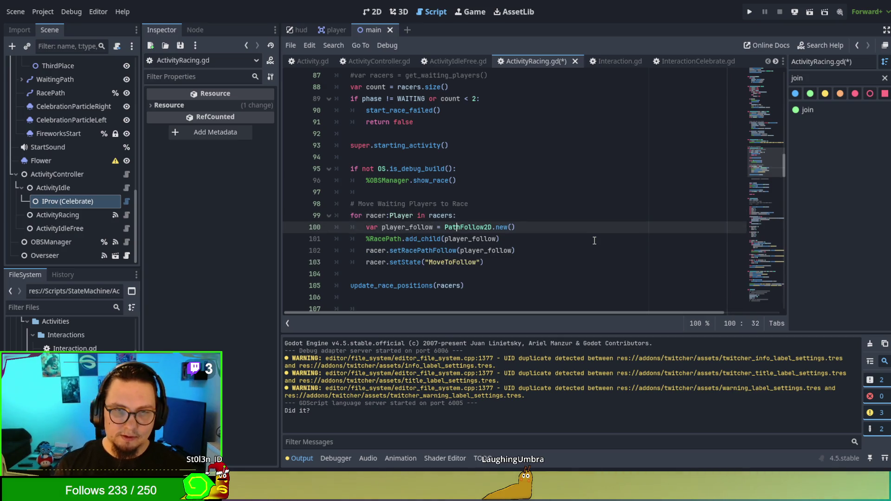
text(_)
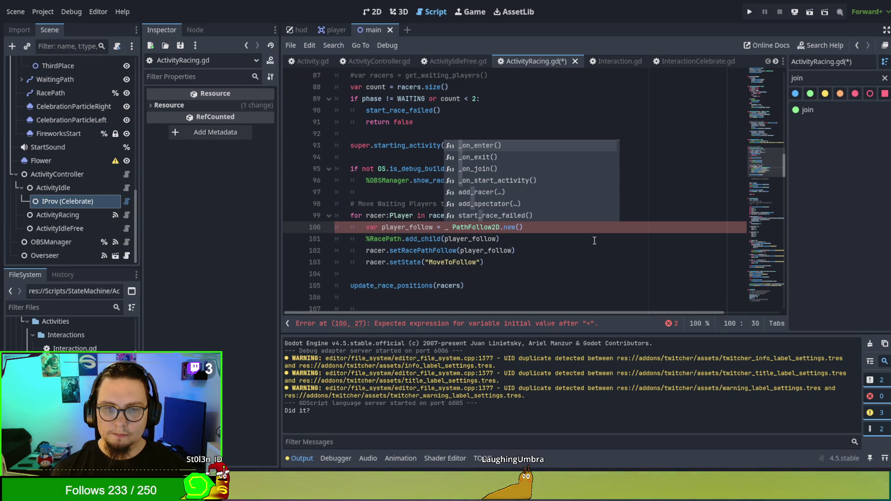
text(defferee)
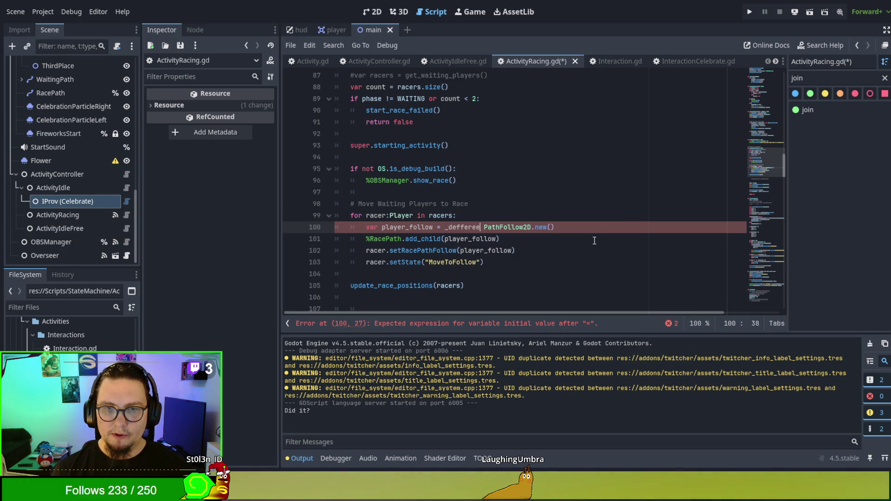
text(d_follow)
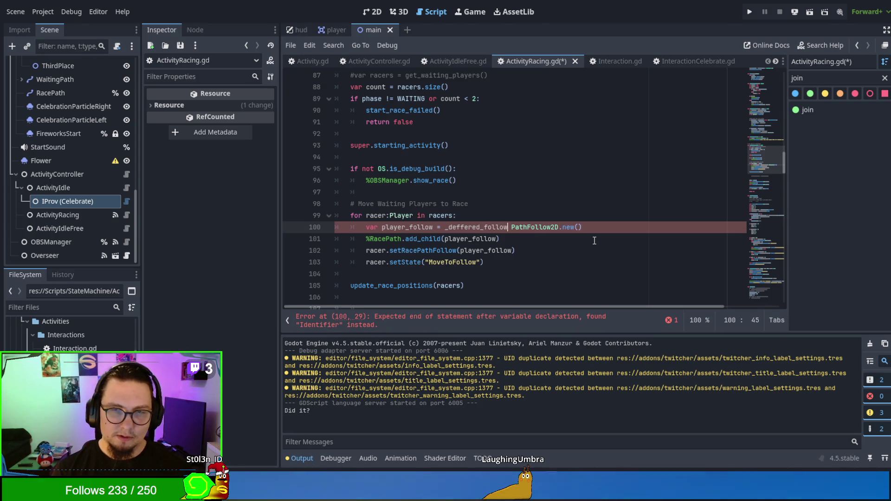
text(())
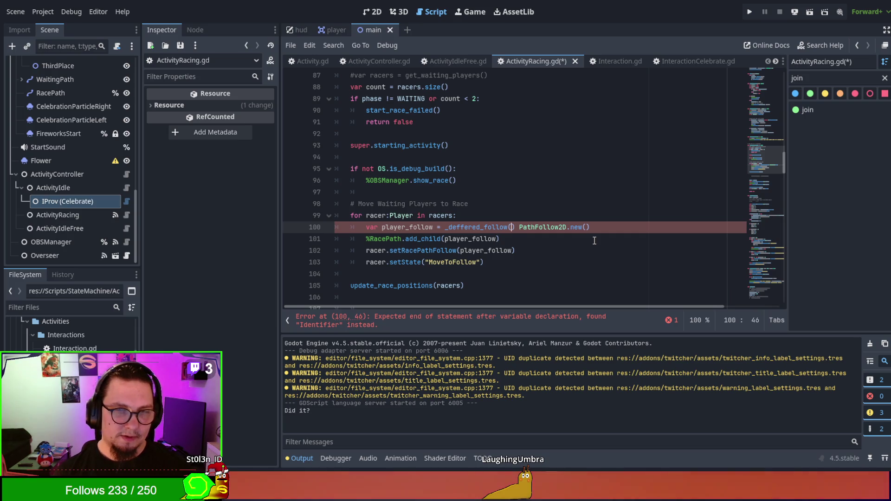
- Complete the call as _get_defered_follow(), delete the leftover PathFollow2D.new(), and save ActivityRacing.gd
key(Left)
key(Left)
key(Left)
text(get_)
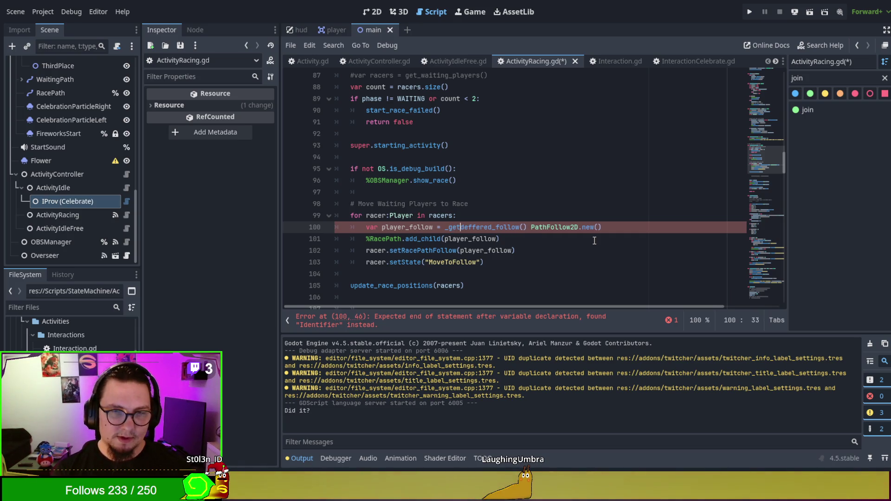
key(Escape)
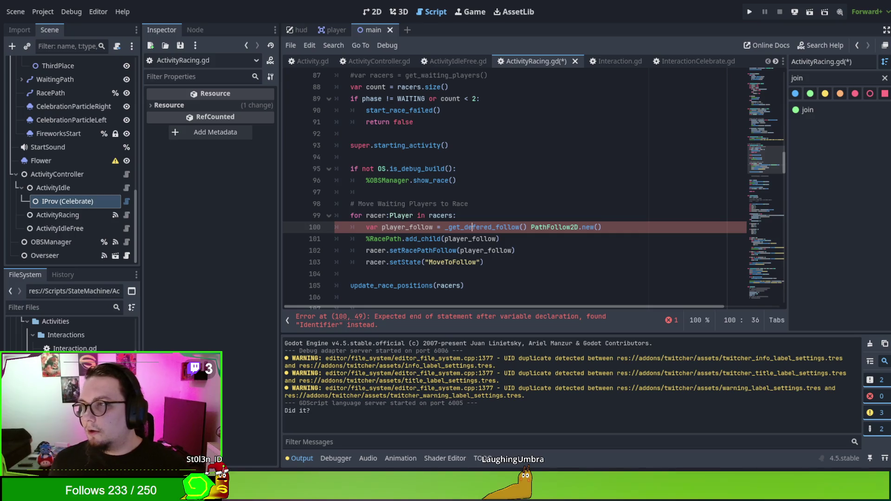
drag(539, 227, 555, 226)
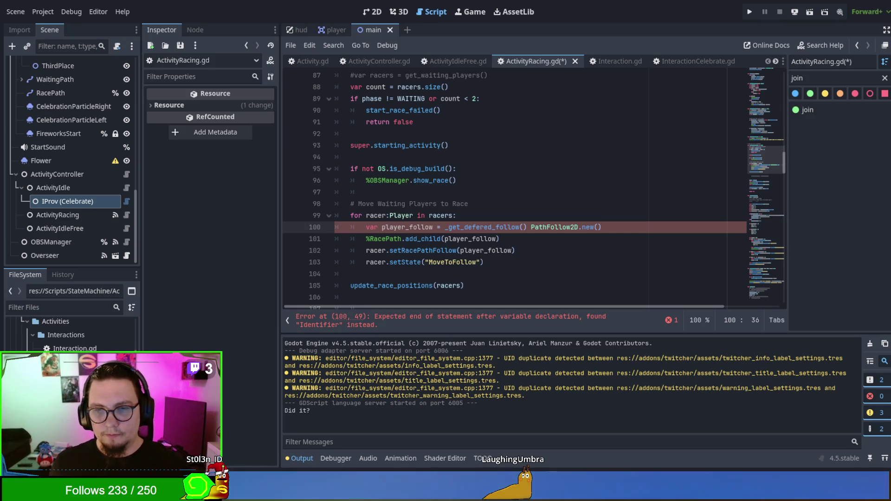
key(BackSpace)
key(BackSpace)
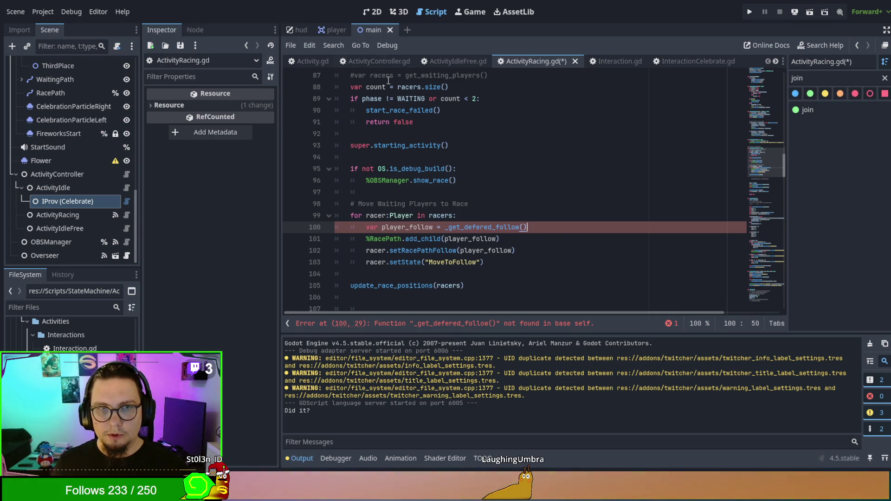
key(ctrl+s)
click(296, 63)
- Declare get_deferred_follow() with var follow = PathFollow2D.new() as its first line
text(e)
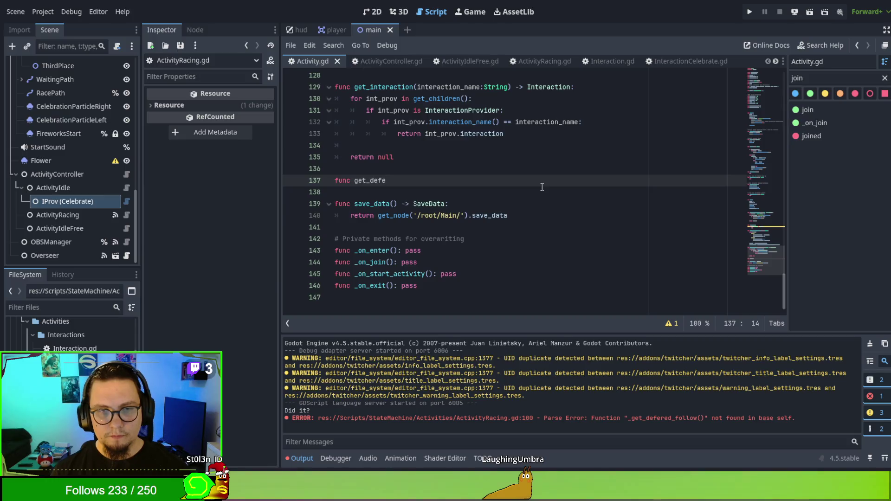
text(rred)
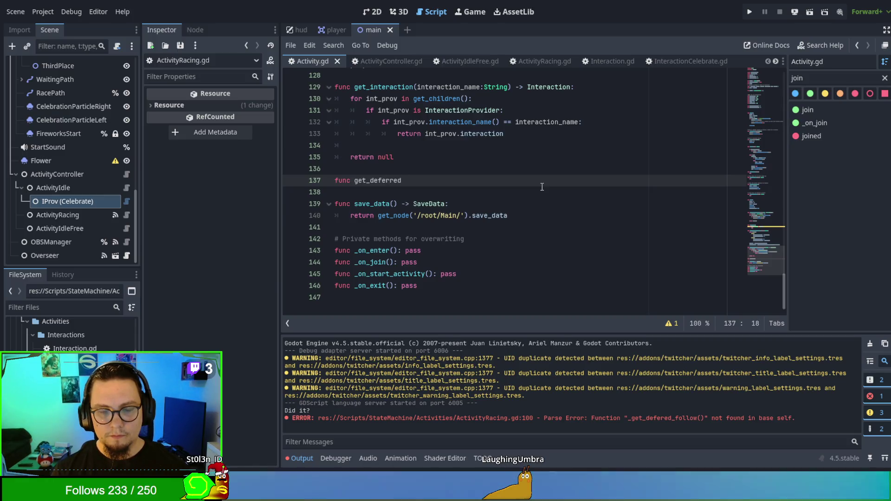
text(_follow():)
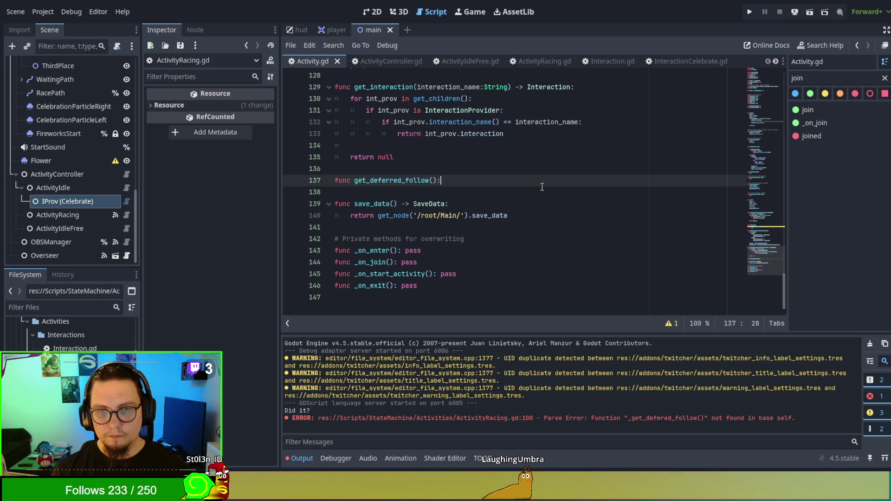
key(Return)
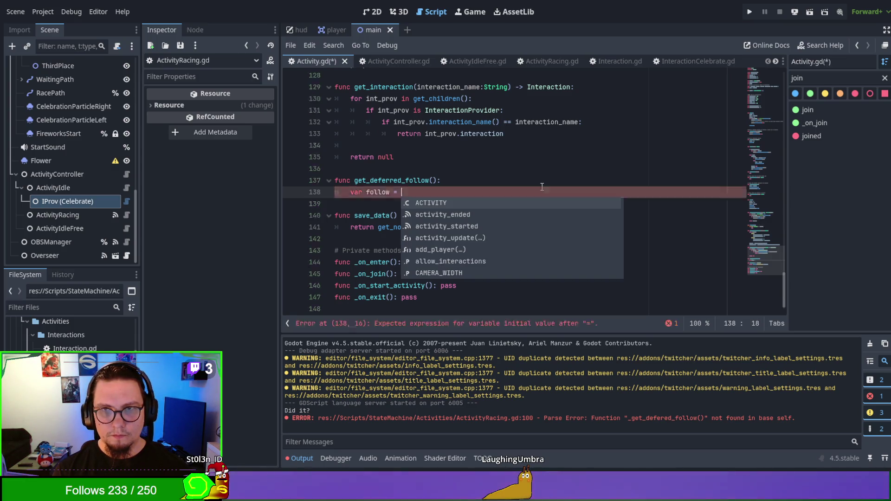
text(FollowP)
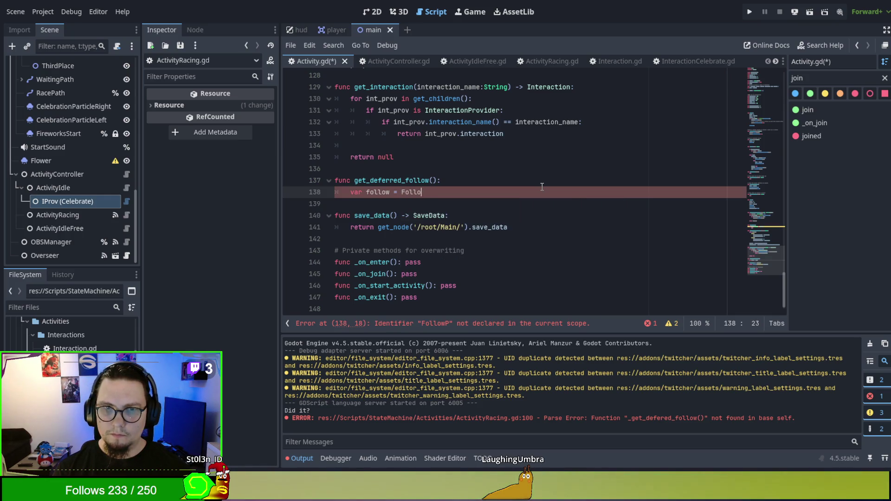
text(low)
text(2D.)
text(newe()
text(())
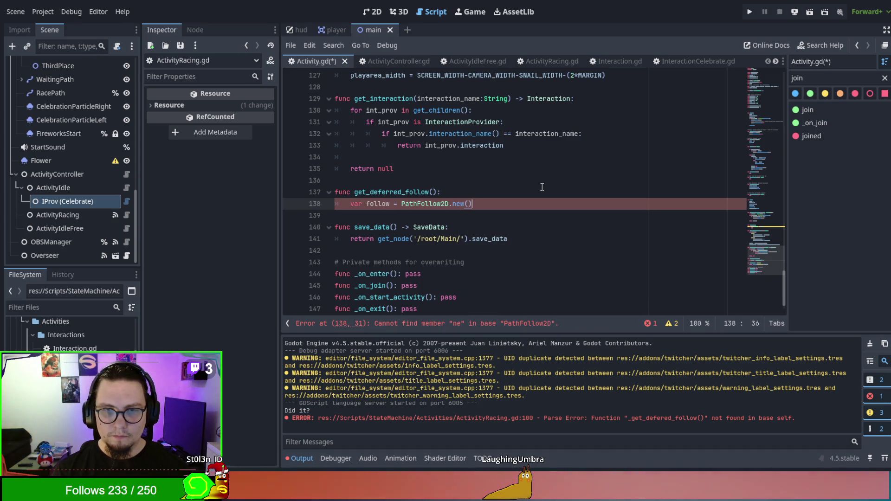
key(Return)
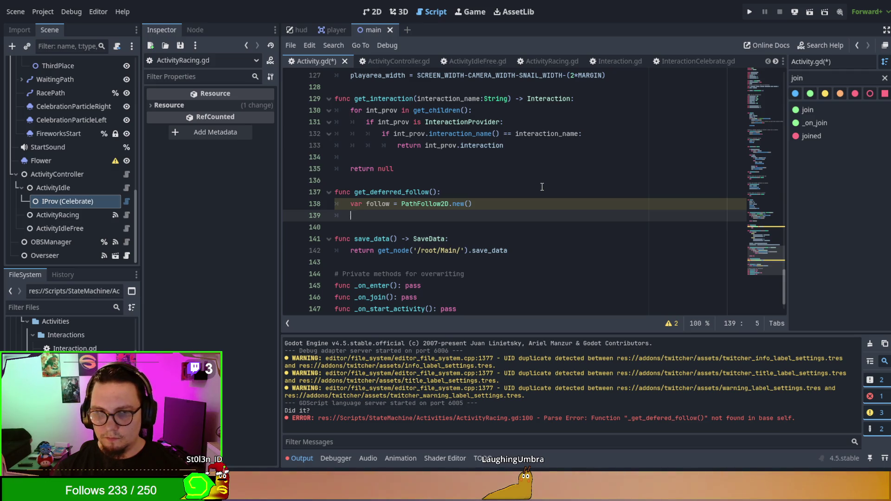
- Add a cleaner variable initialised to an empty Callable()
text(var cleanup =)
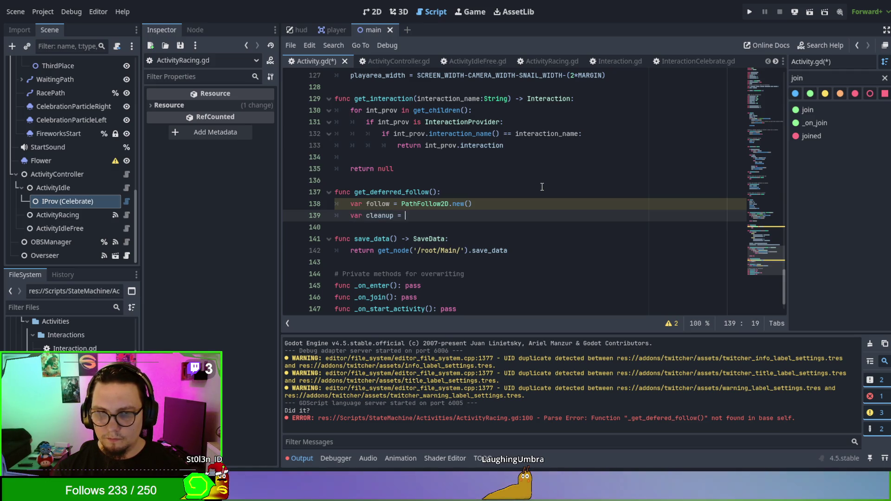
key(BackSpace)
key(BackSpace)
key(BackSpace)
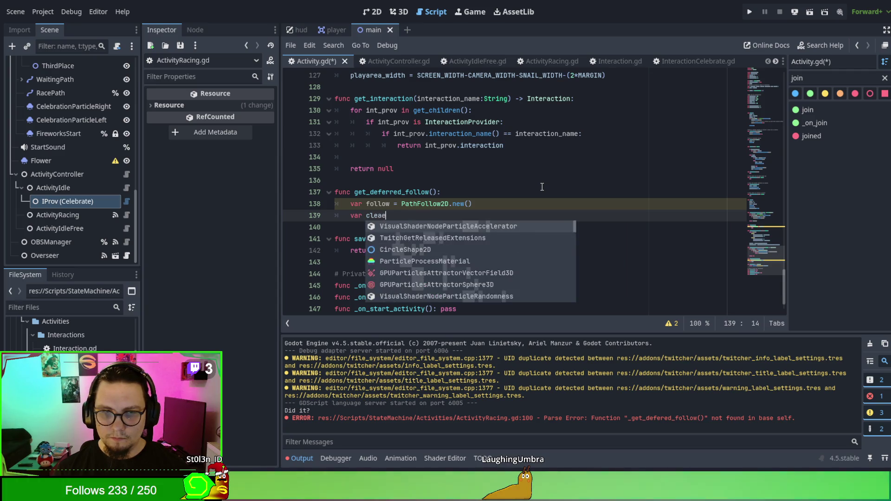
key(BackSpace)
text(Callable)
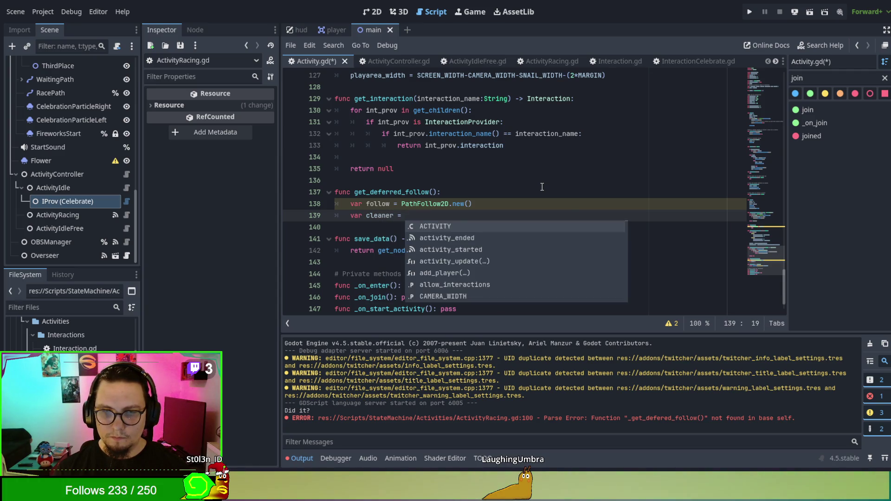
text(.)
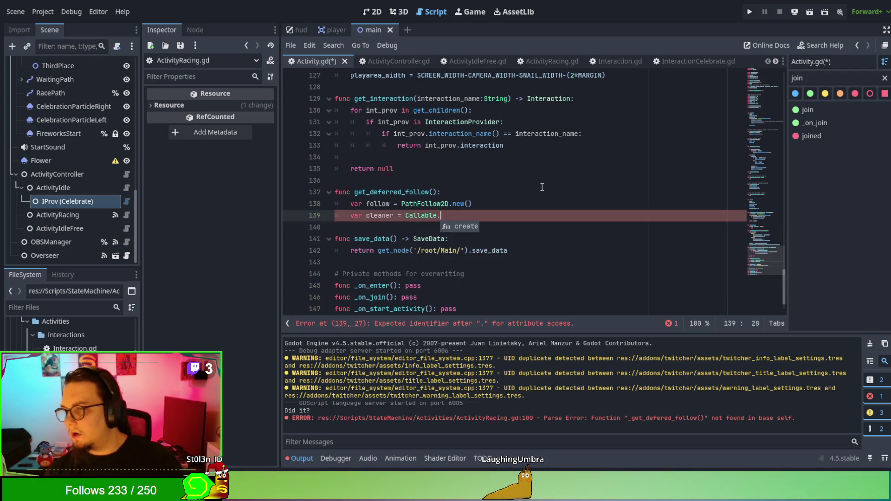
key(BackSpace)
text((s)
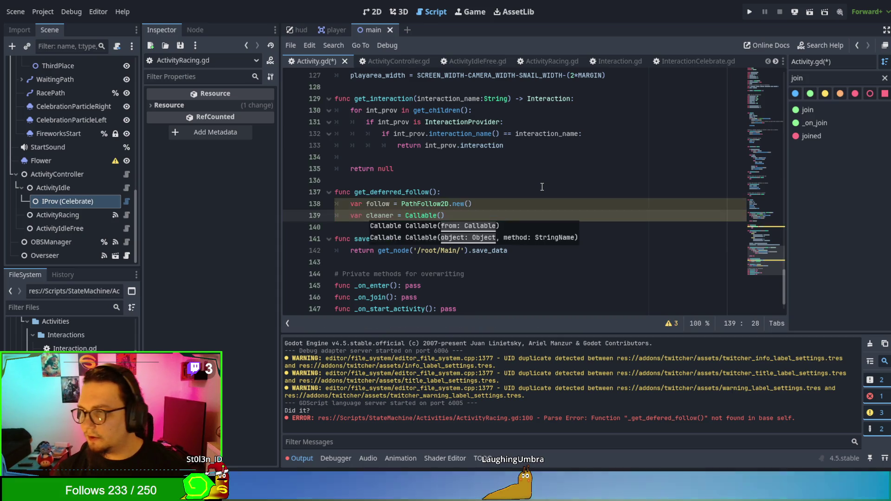
key(BackSpace)
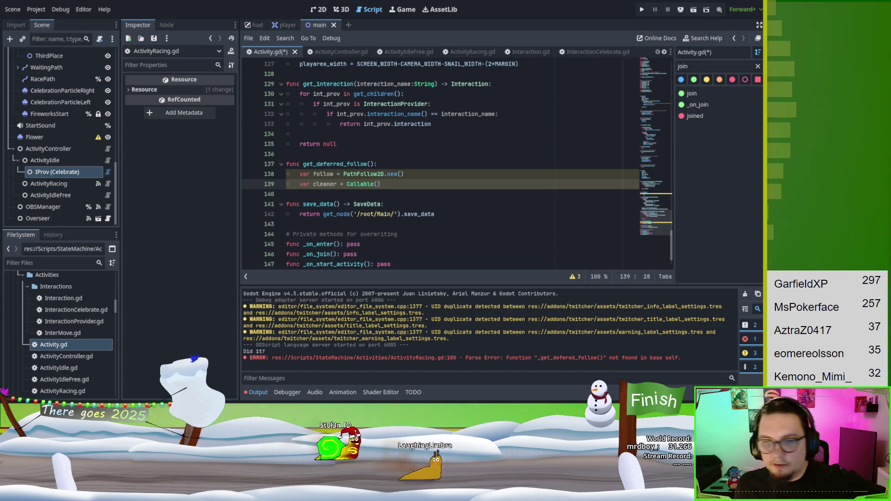
- Replace Callable() with the lambda func (to_clean): to_clean.queue_free() for cleaner
key(Down)
key(Up)
key(End)
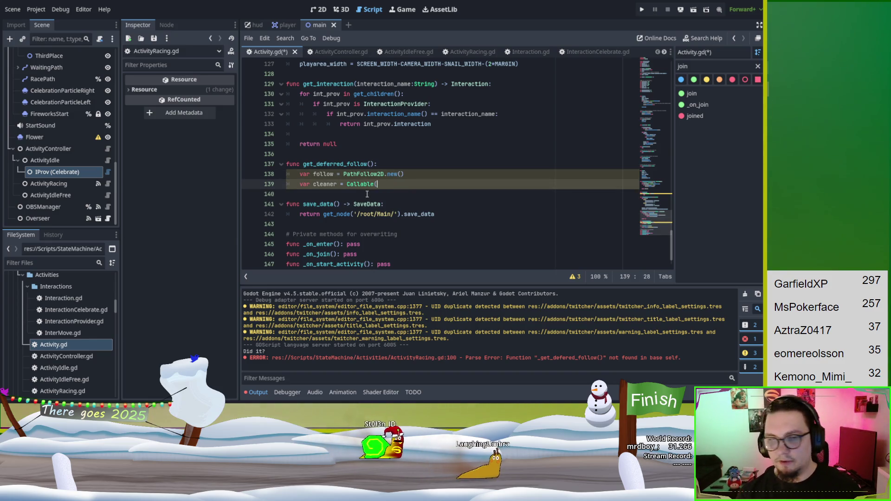
key(BackSpace)
key(BackSpace)
key(BackSpace)
key(BackSpace)
key(BackSpace)
key(BackSpace)
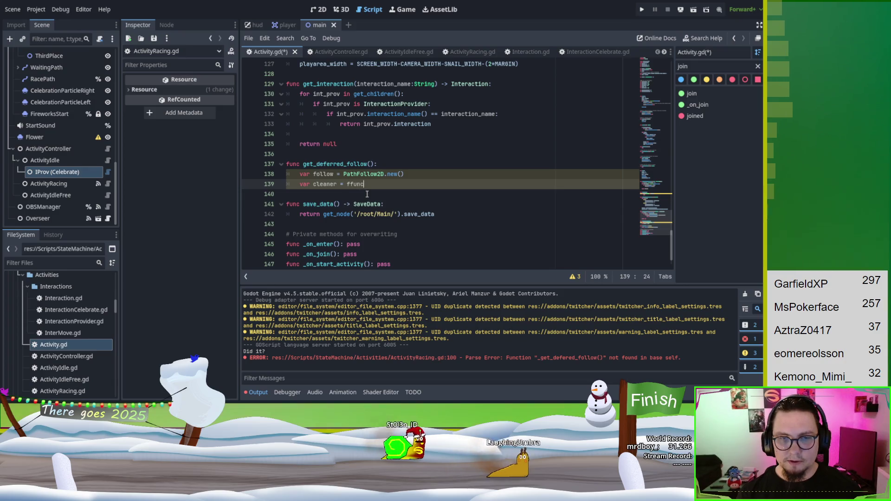
text(ff)
key(BackSpace)
text(unc )
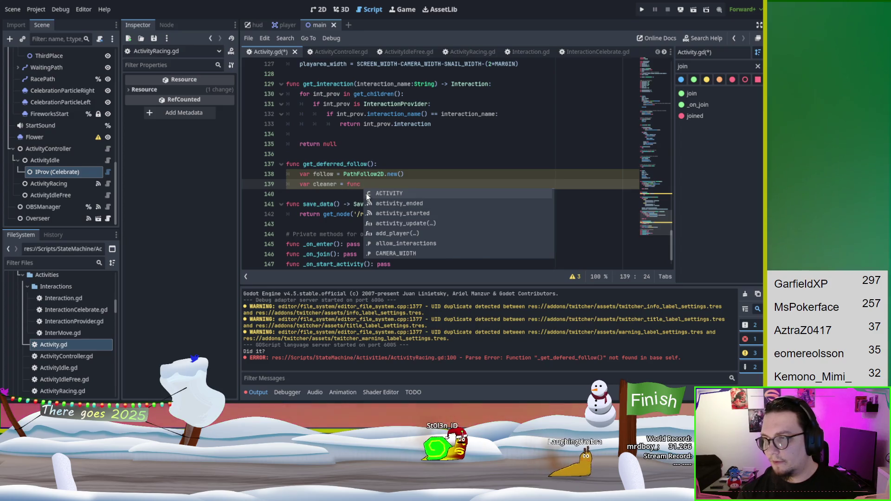
text(()
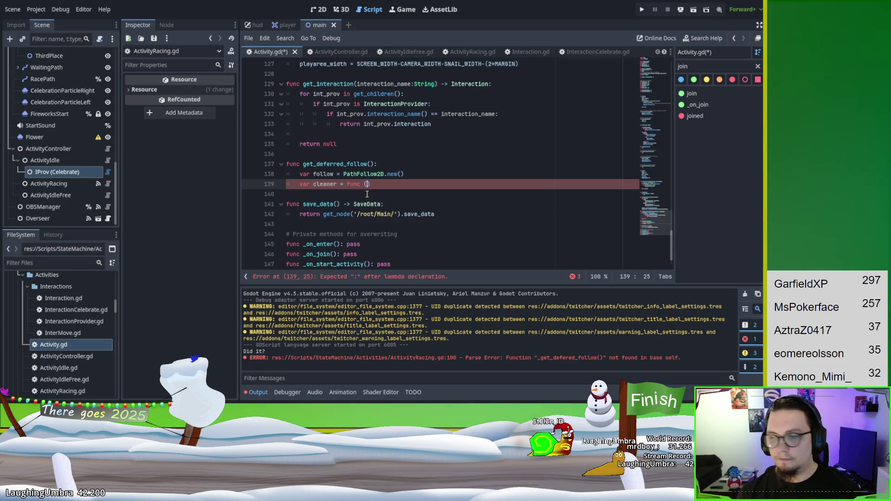
text(o_)
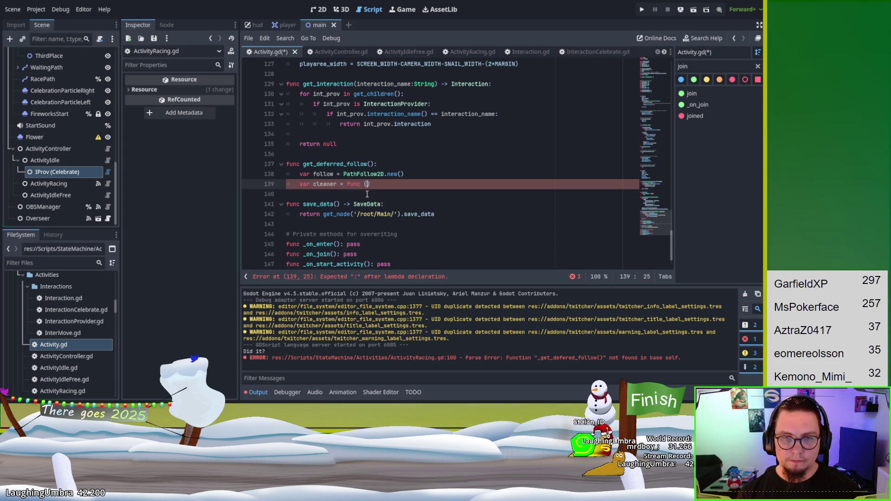
text(clean)
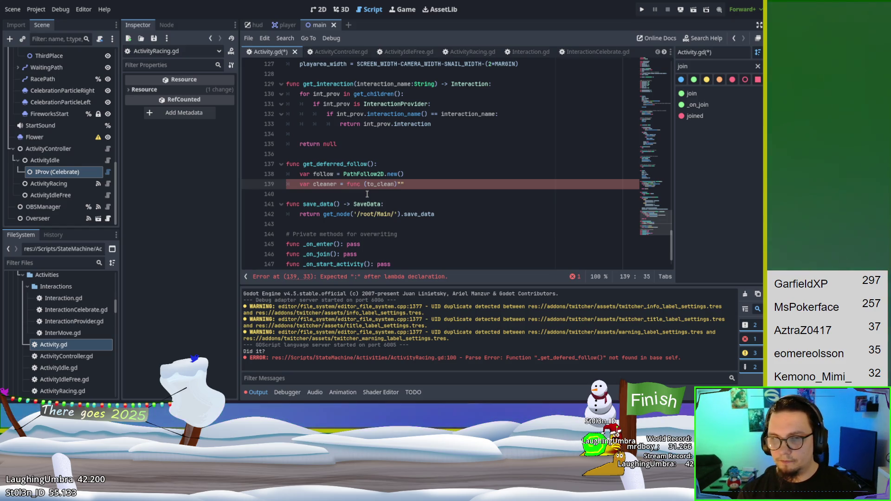
key(Return)
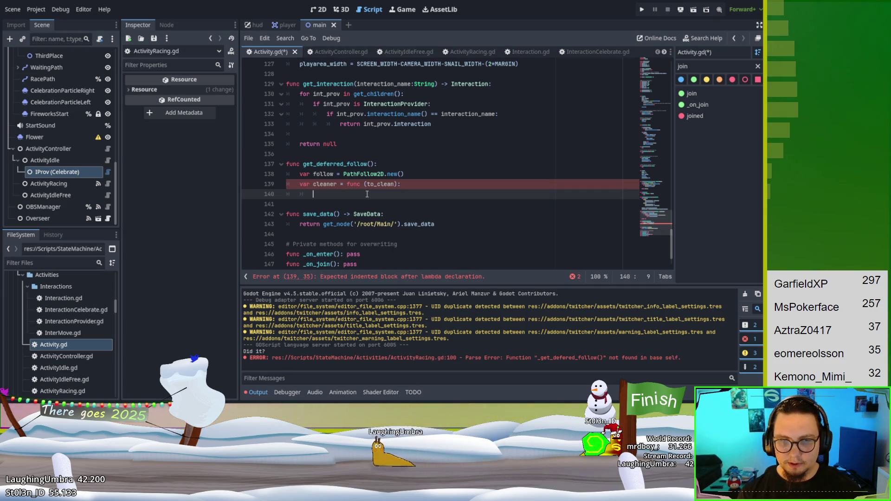
text(clean)
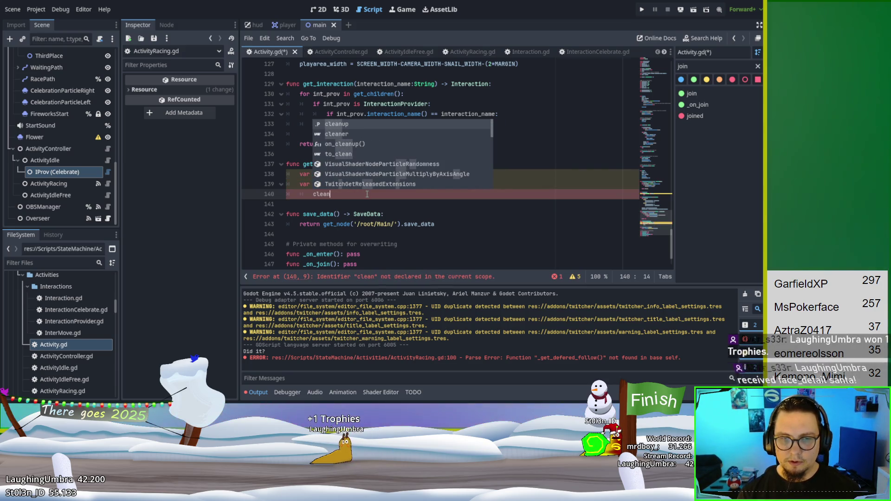
key(BackSpace)
key(BackSpace)
key(BackSpace)
key(BackSpace)
key(BackSpace)
text(clea)
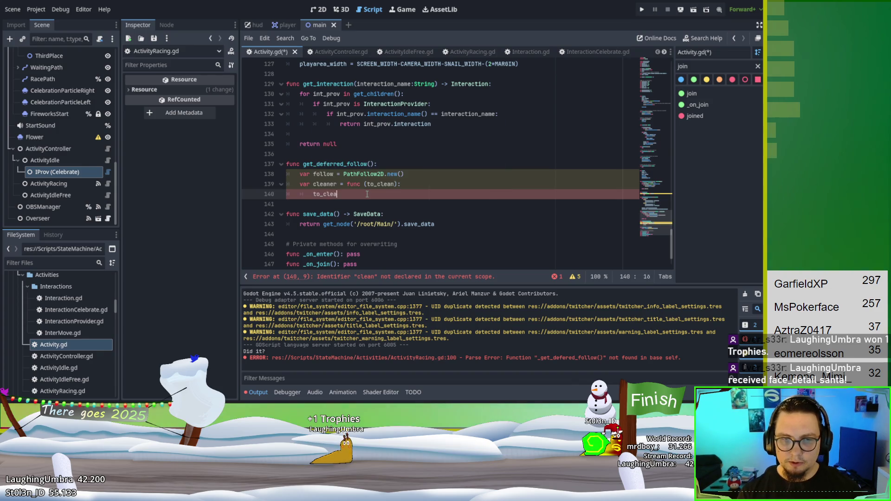
text(n.queu)
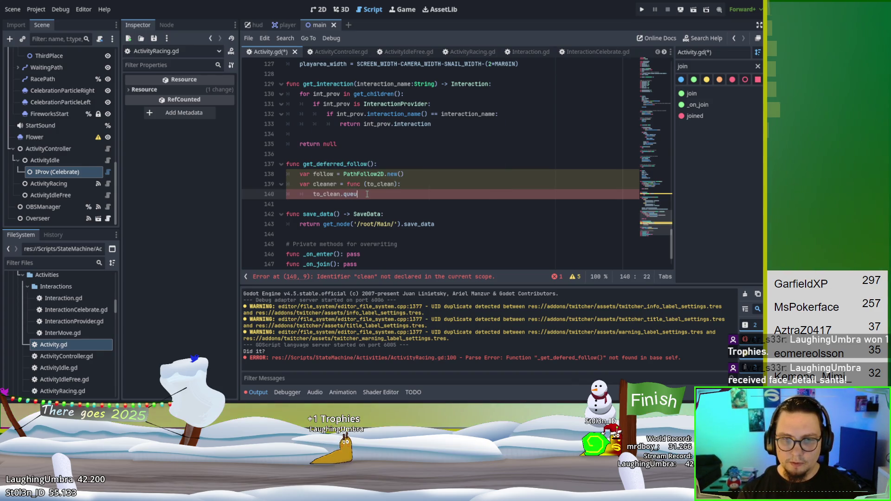
text(e_free())
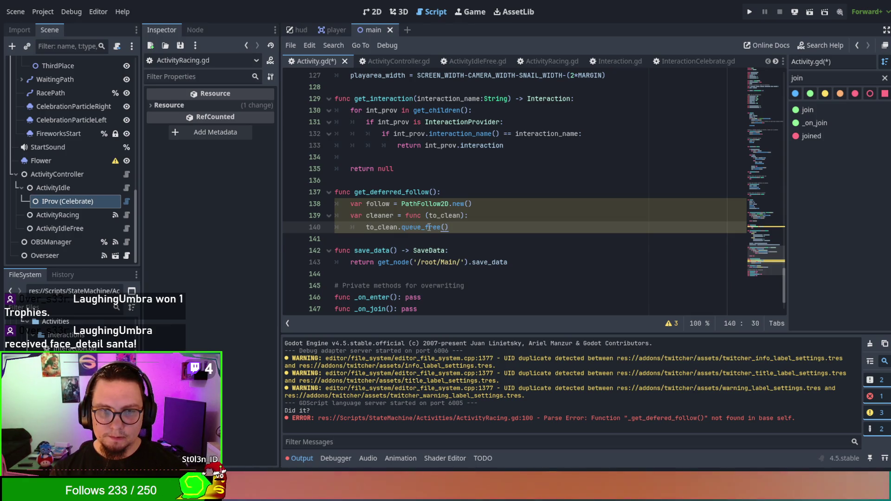
key(Return)
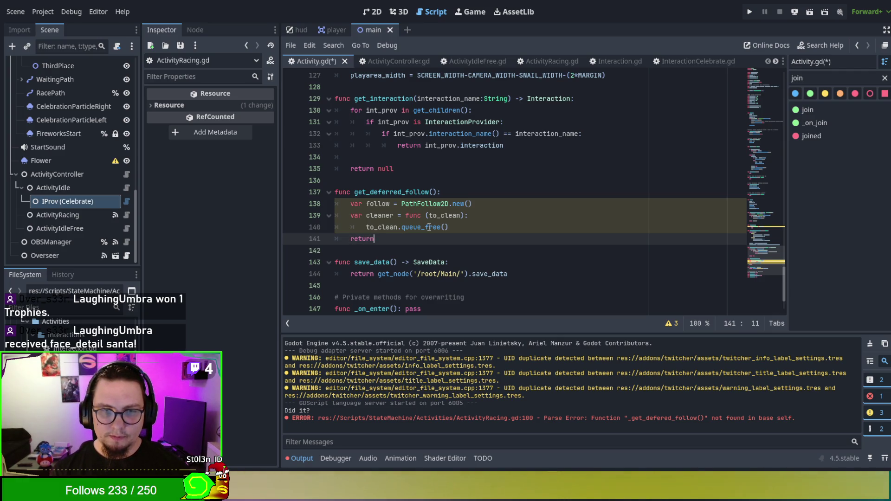
- Append cleaner to cleanup and return follow at the end of the function
text(clean)
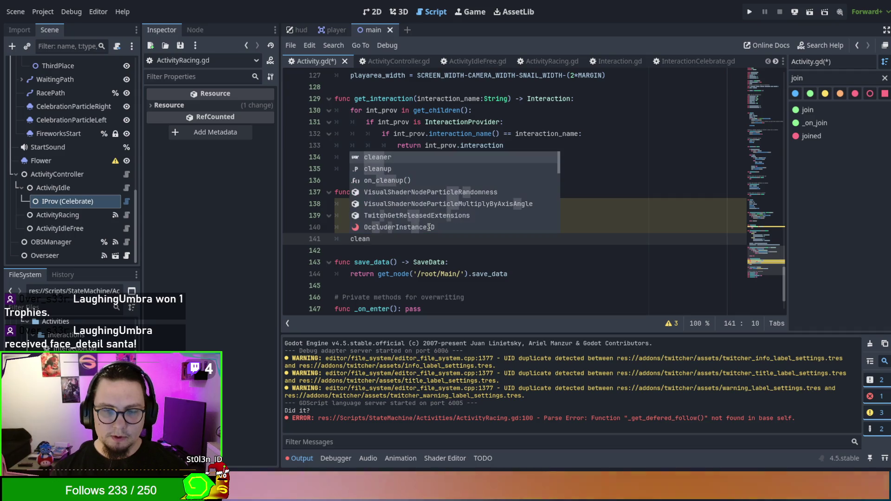
text(up.u)
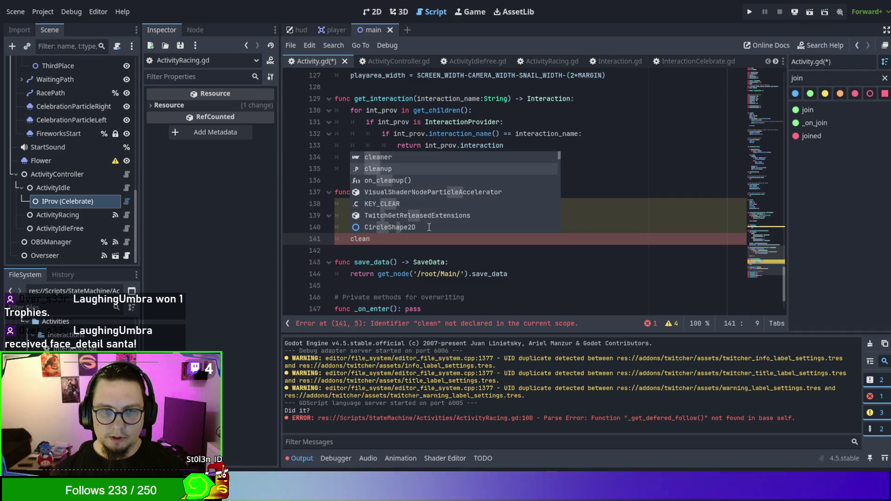
text(appen)
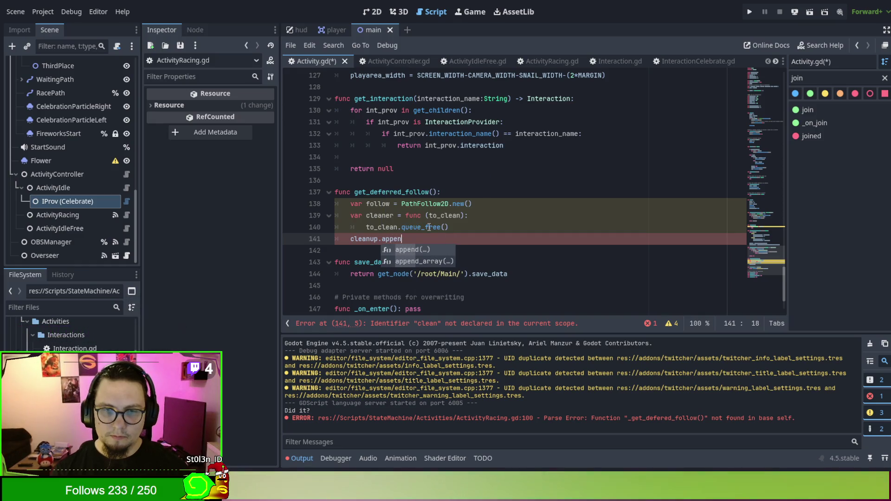
key(Return)
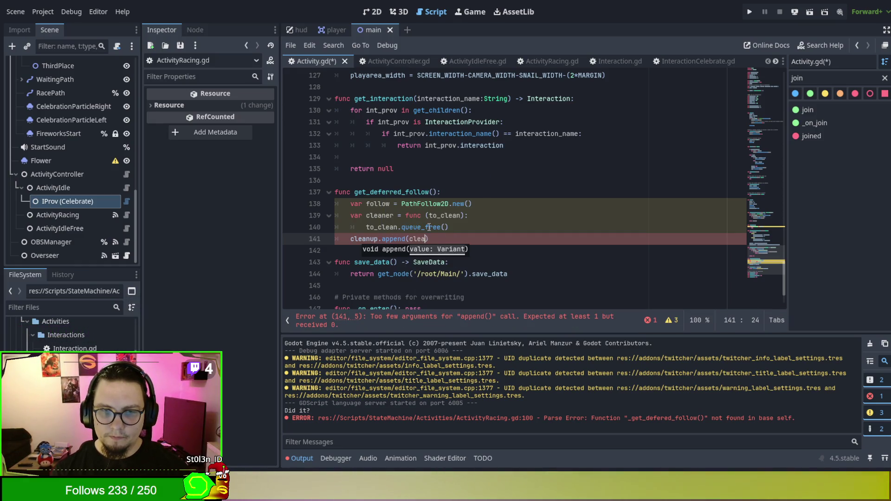
text(0)
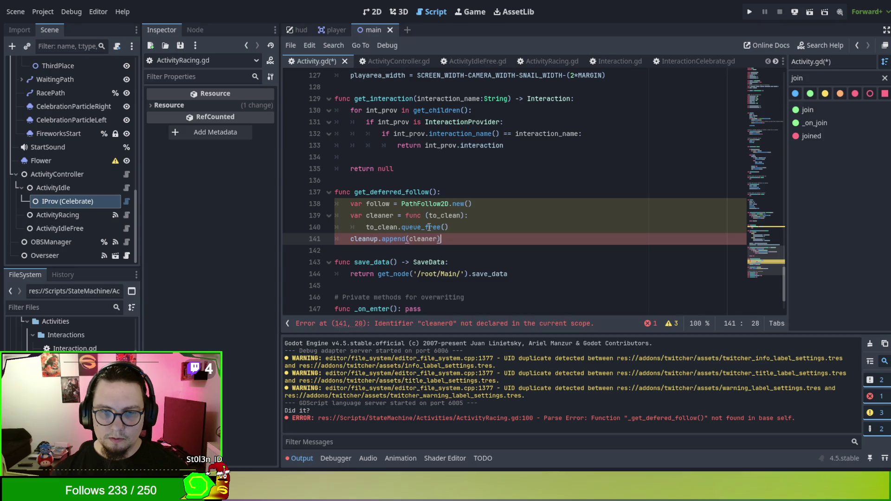
key(Return)
text(return f)
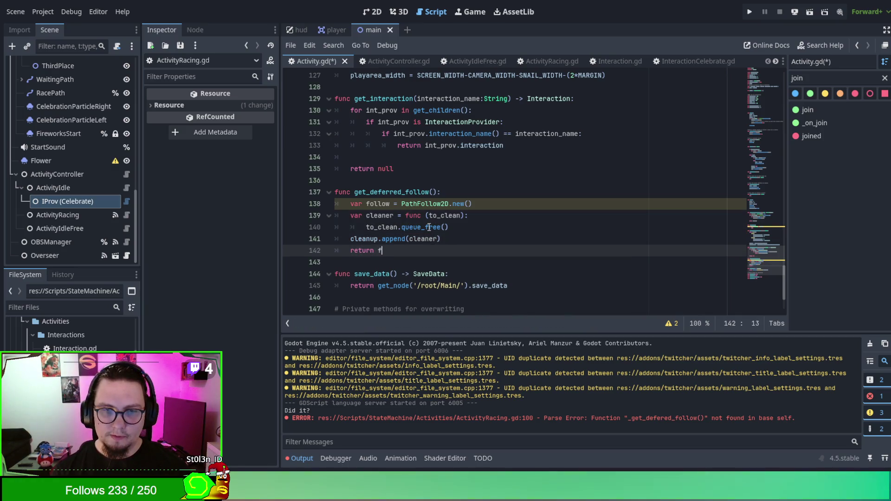
text(ollow)
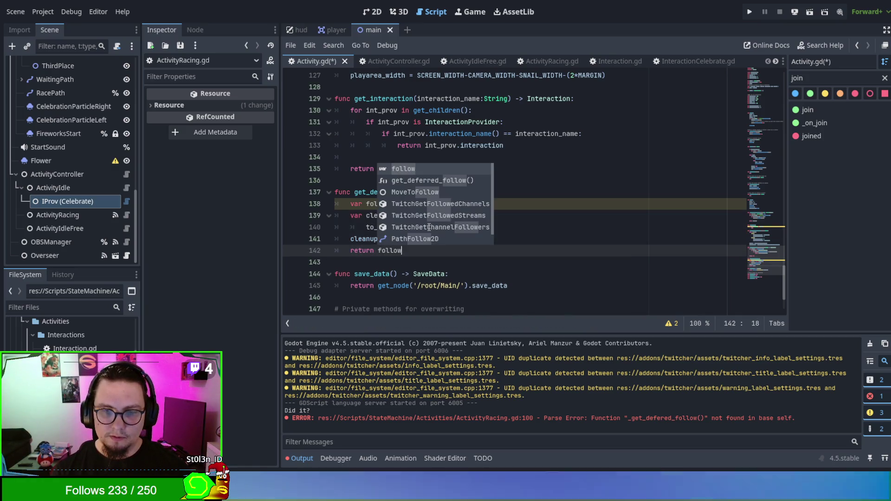
key(Escape)
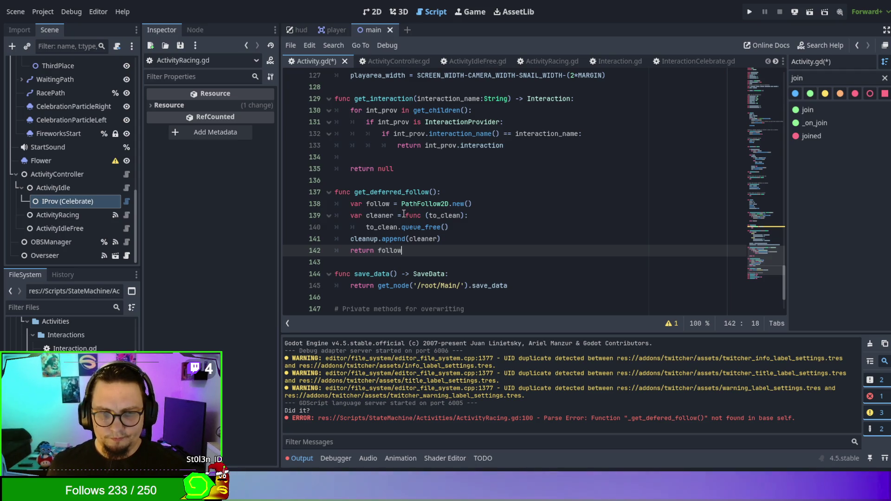
mouse_move(405, 216)
mouse_down()
mouse_move(468, 216)
mouse_move(464, 228)
mouse_move(486, 228)
mouse_up()
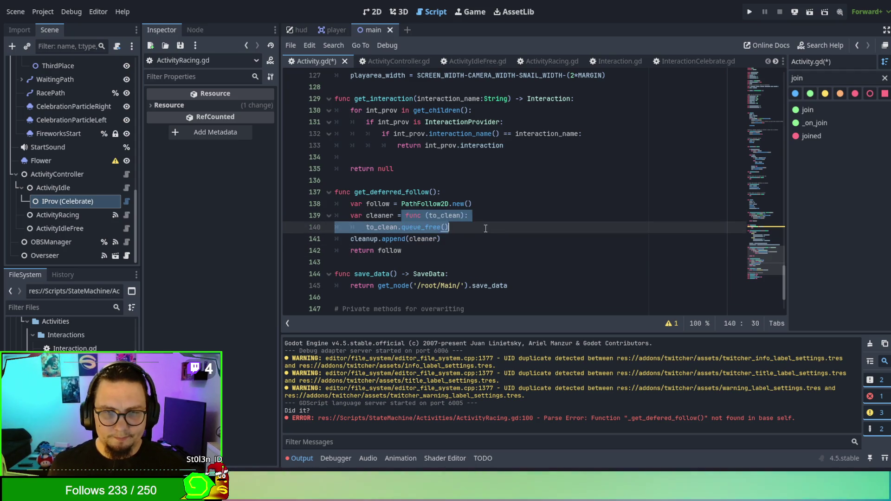
- Move the to_clean lambda out of get_deferred_follow so it sits above it as a function
key(ctrl+x)
click(389, 181)
key(ctrl+v)
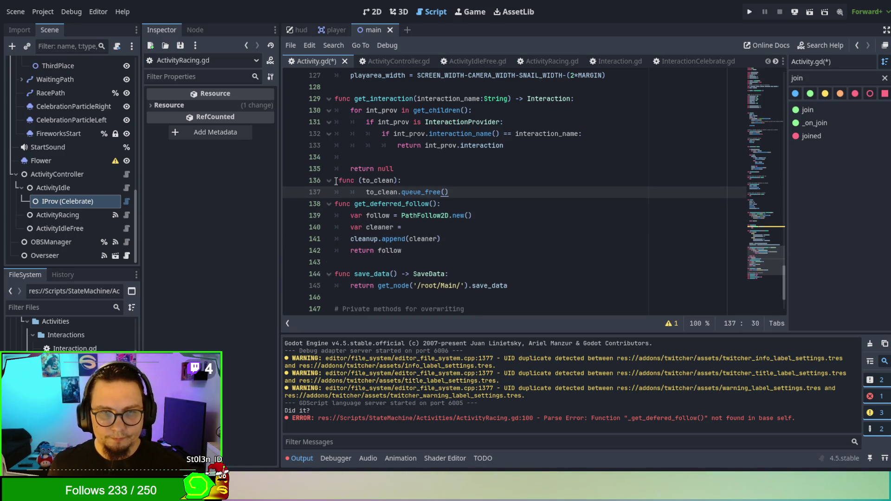
click(336, 180)
key(Tab)
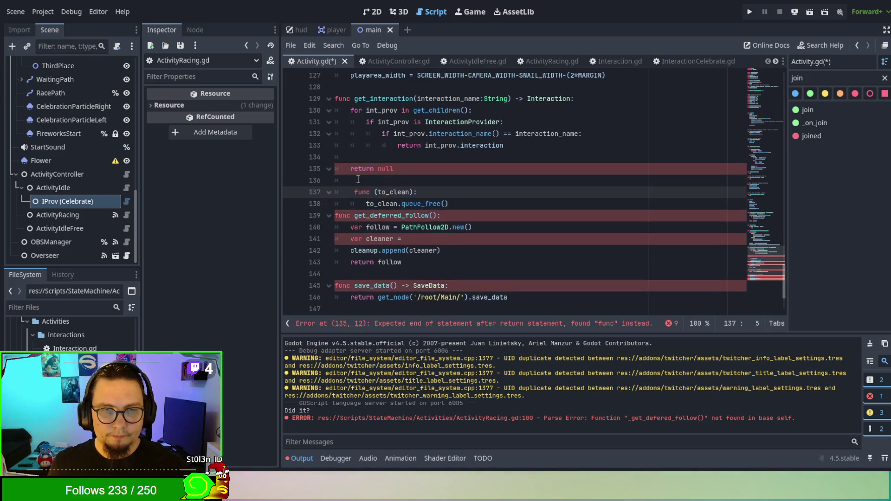
key(Return)
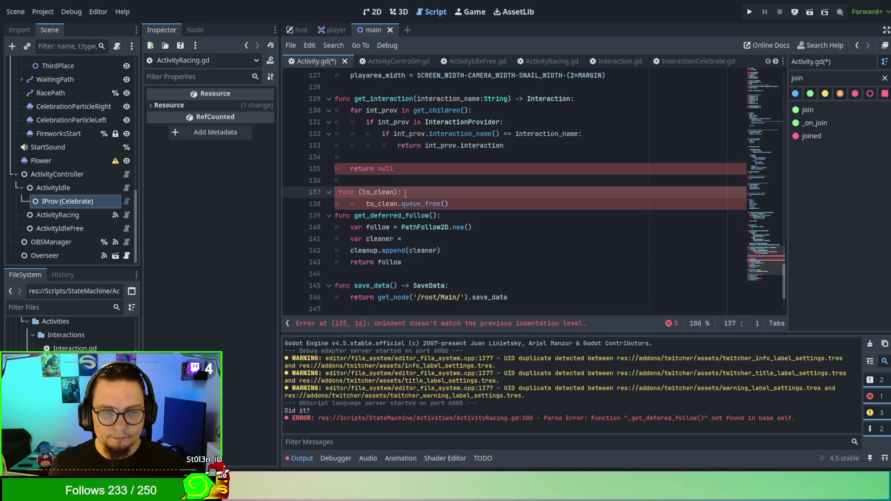
- Start renaming the function to 'defer' and outdent its body one level
click(358, 192)
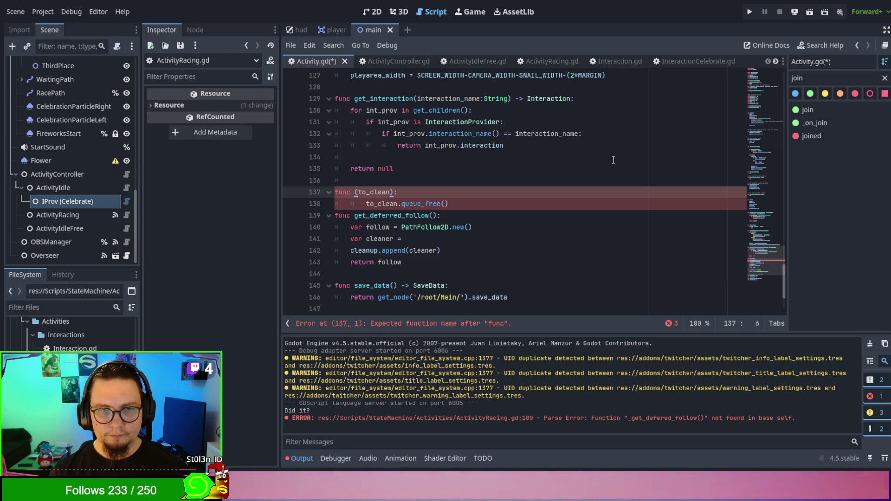
text(queue_fre)
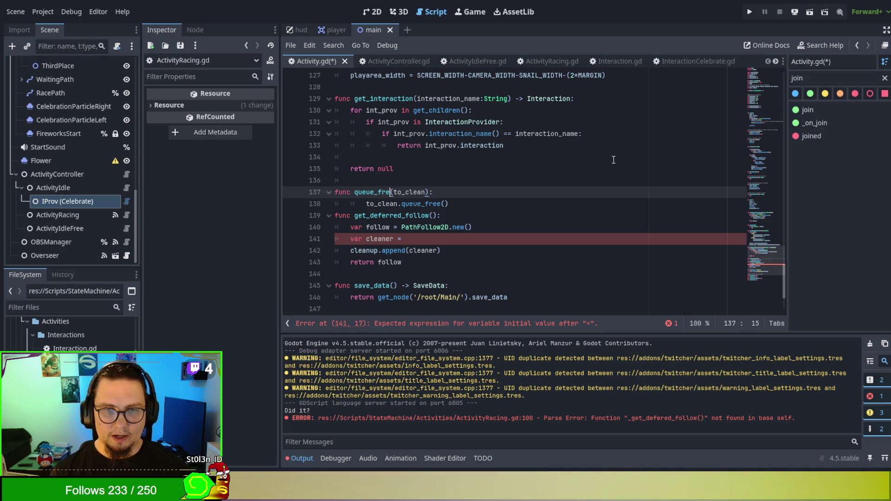
key(BackSpace)
key(BackSpace)
key(BackSpace)
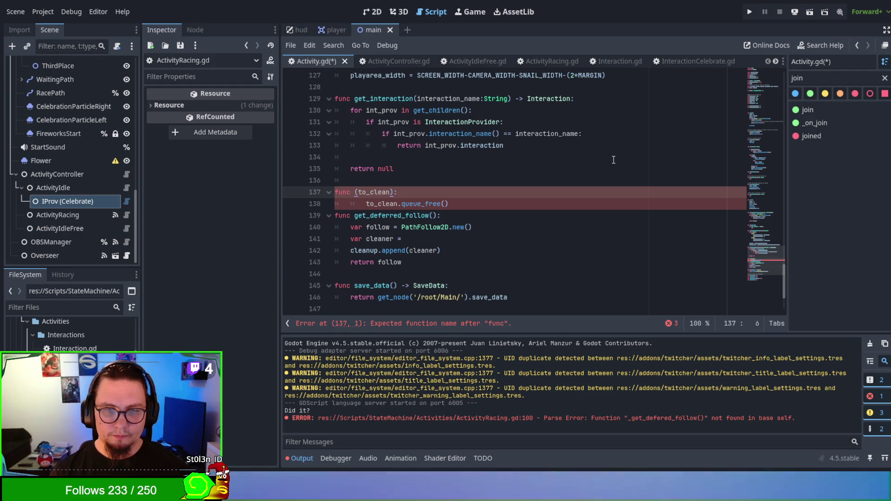
text(defer)
key(Down)
key(Home)
key(BackSpace)
- Complete the function name as defer_clean, correcting the misspelled letters
key(Up)
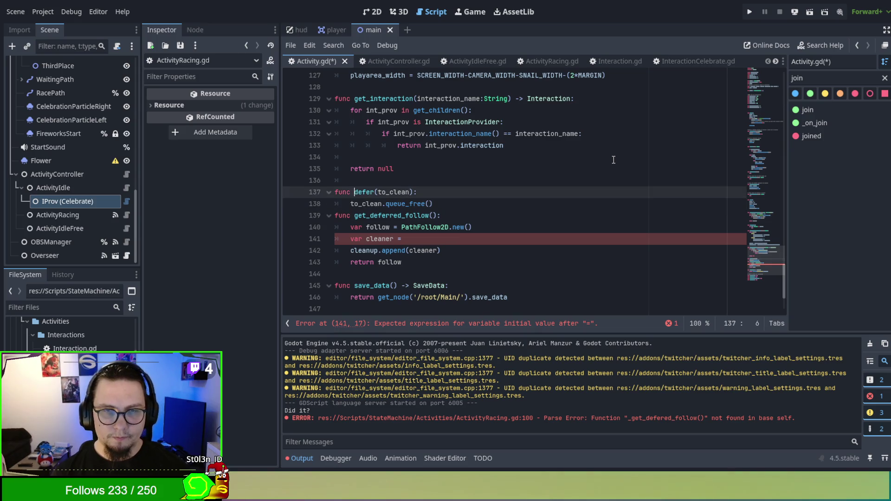
key(Right)
key(Right)
text(_celaan)
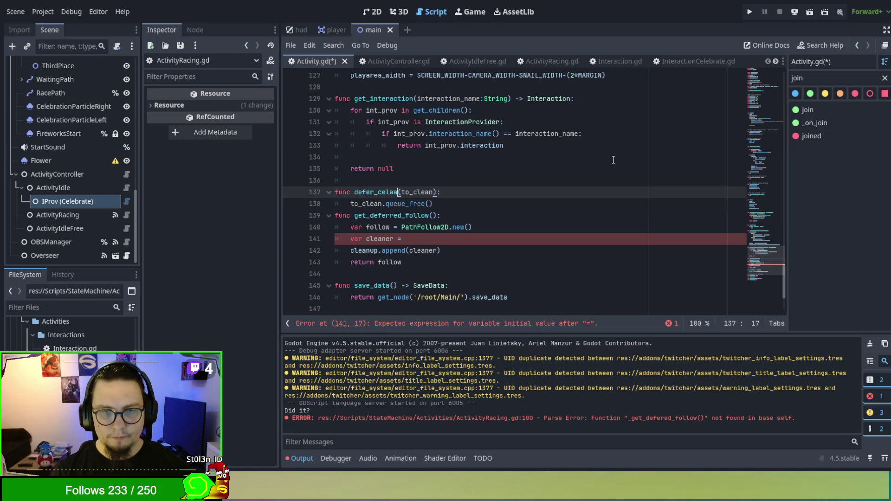
key(BackSpace)
key(BackSpace)
key(BackSpace)
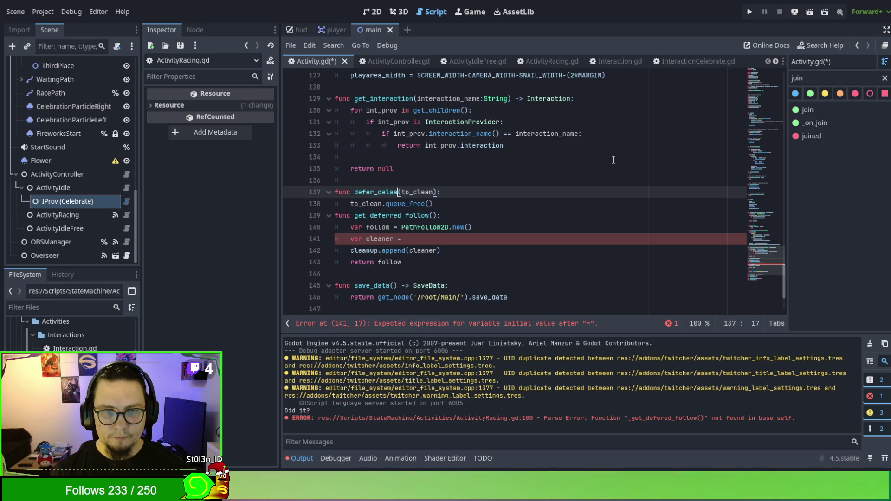
text(n)
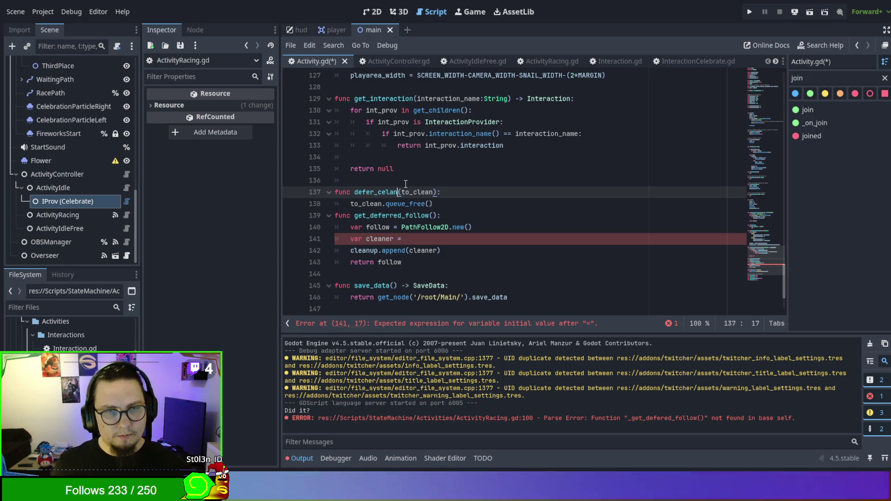
click(386, 193)
key(BackSpace)
key(Right)
text(e)
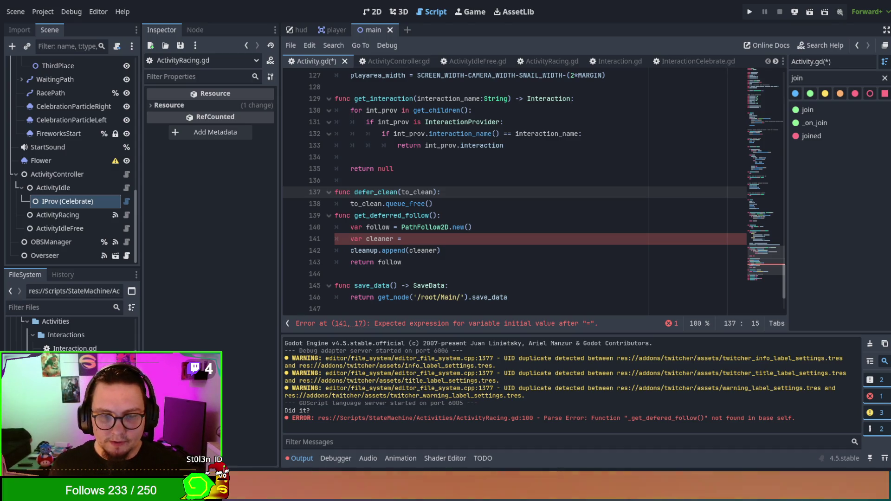
- Insert a blank line between defer_clean and get_deferred_follow
click(469, 230)
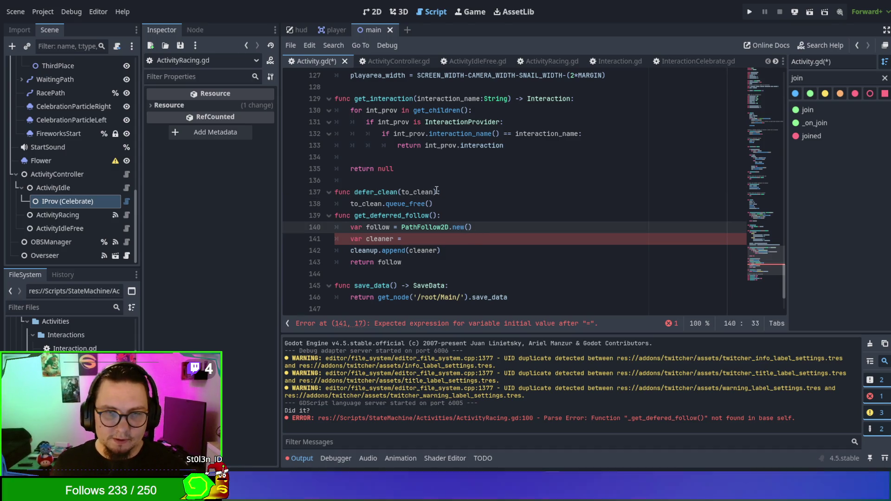
click(452, 204)
key(Return)
key(BackSpace)
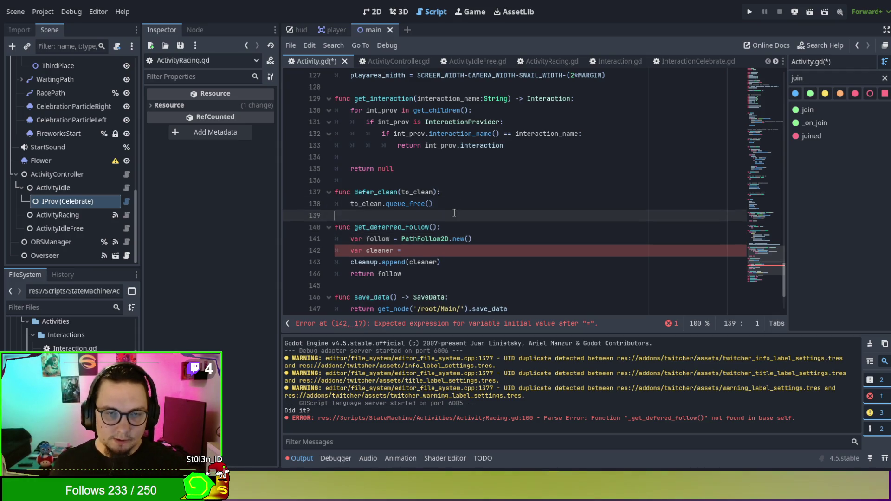
click(648, 247)
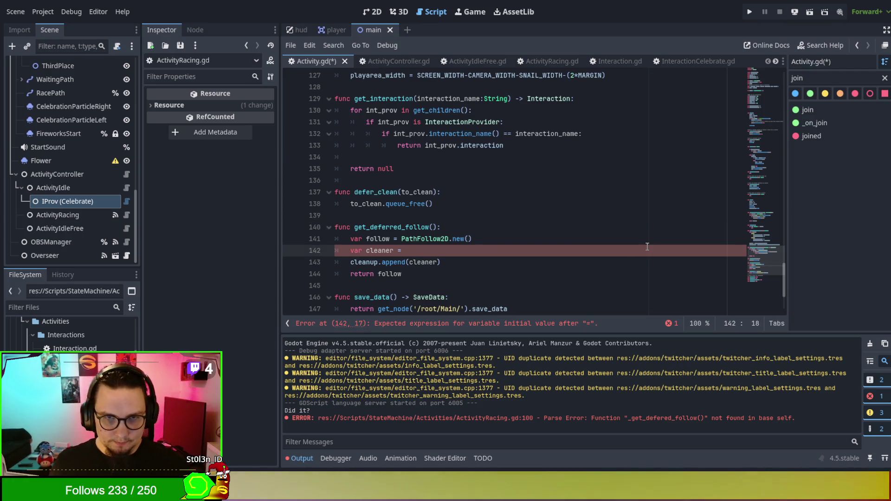
- Complete the assignment as var cleaner = Callable(self, "defer_clean"), removing stray characters
key(ctrl+space)
text(Call)
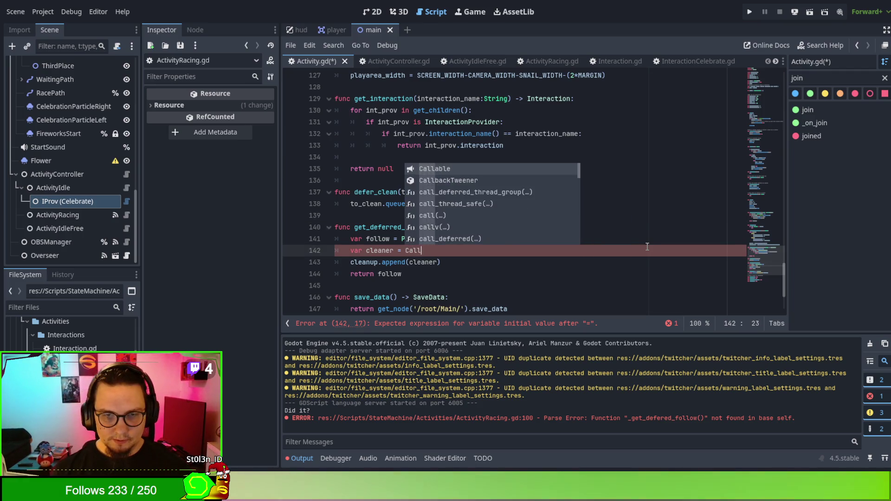
text(able(self, ")
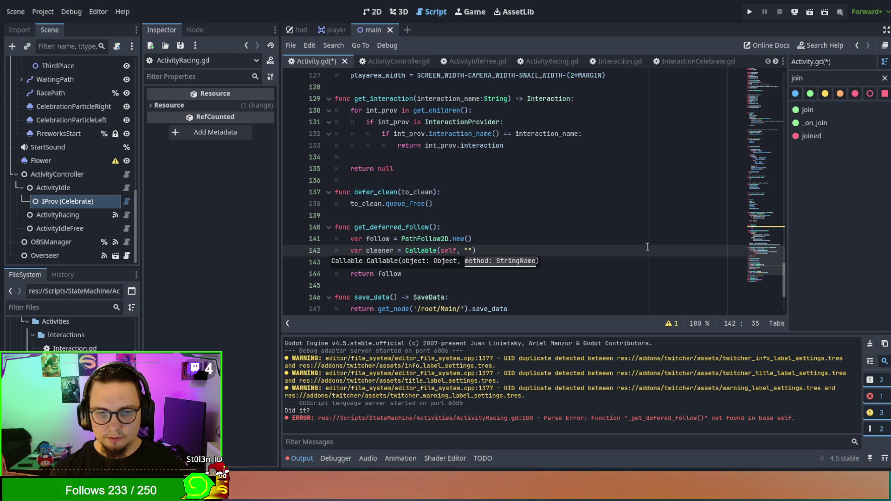
key(BackSpace)
key(BackSpace)
key(BackSpace)
key(BackSpace)
key(BackSpace)
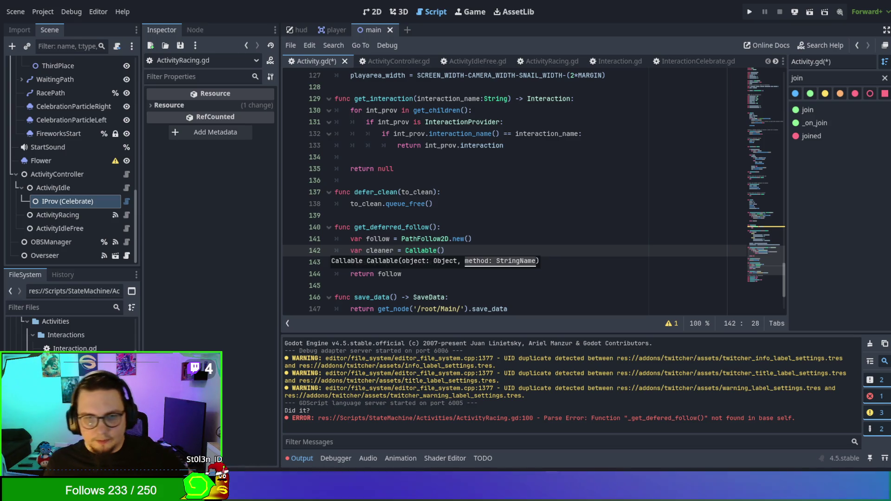
key(End)
key(Left)
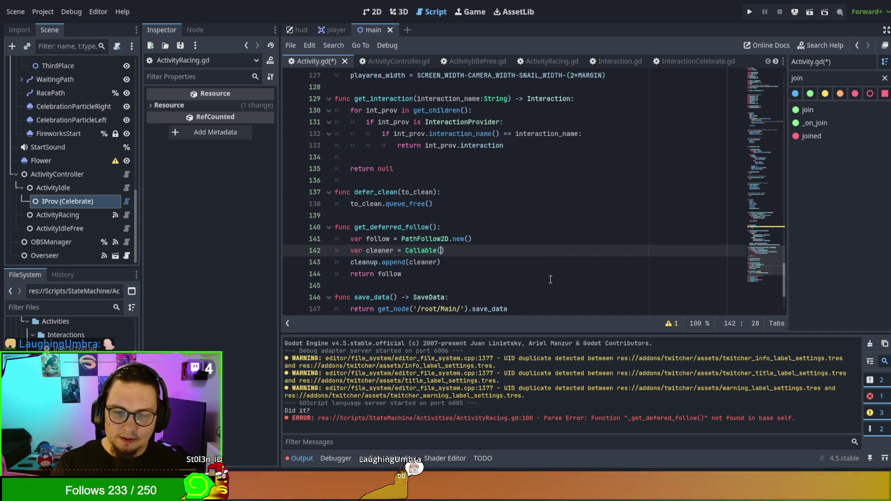
text(self d)
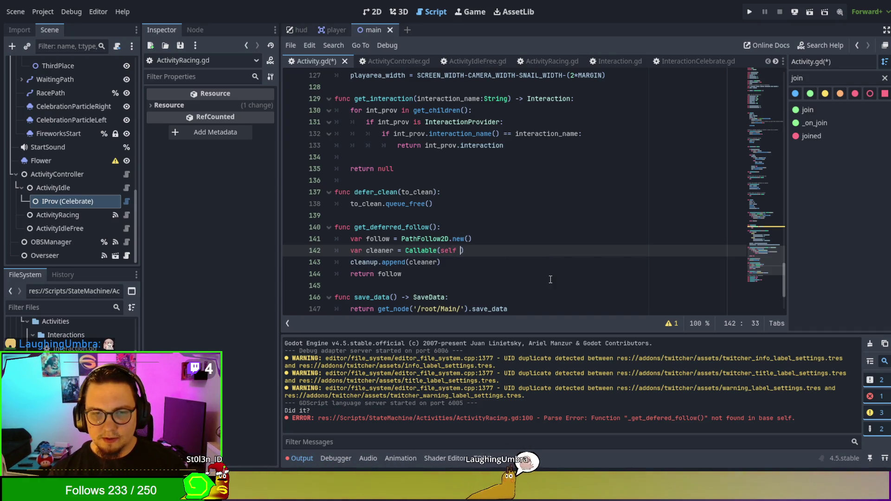
text(efer_clean:)
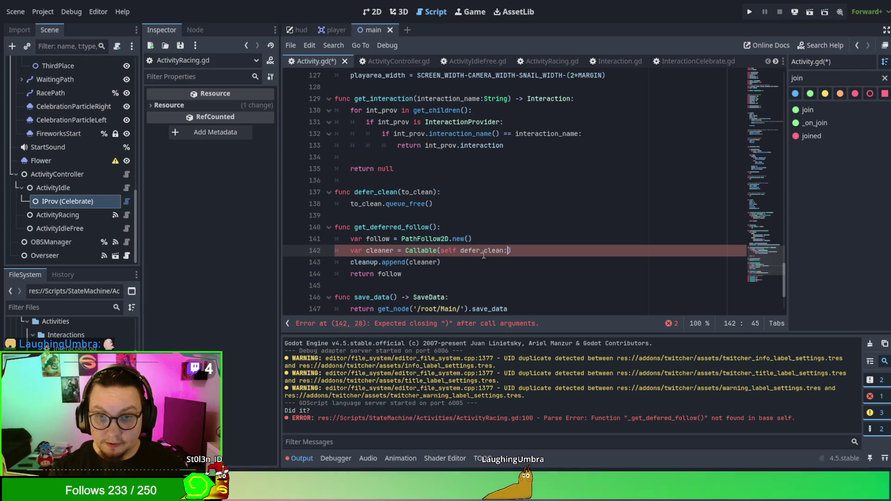
key(BackSpace)
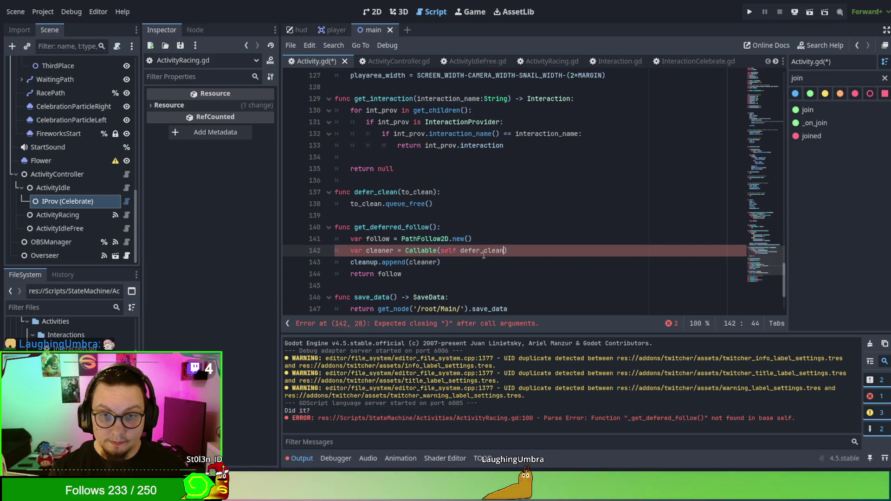
text(()
key(ctrl+space)
key(Escape)
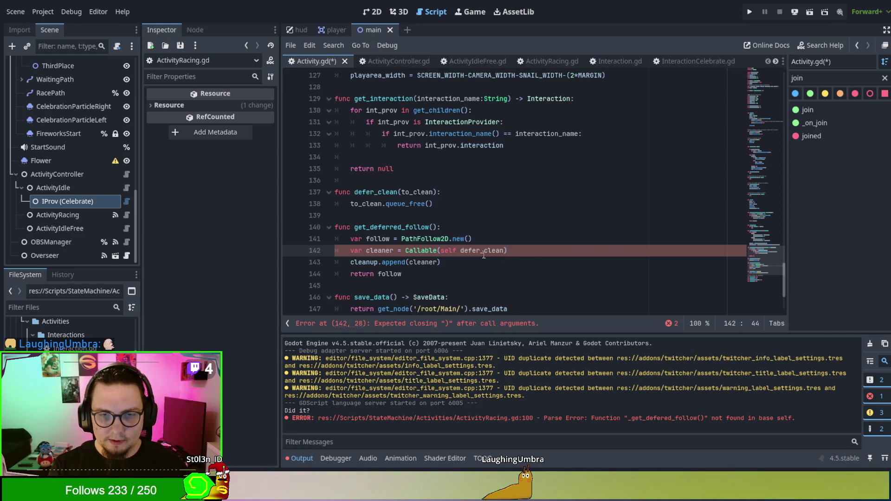
key(Delete)
text(")
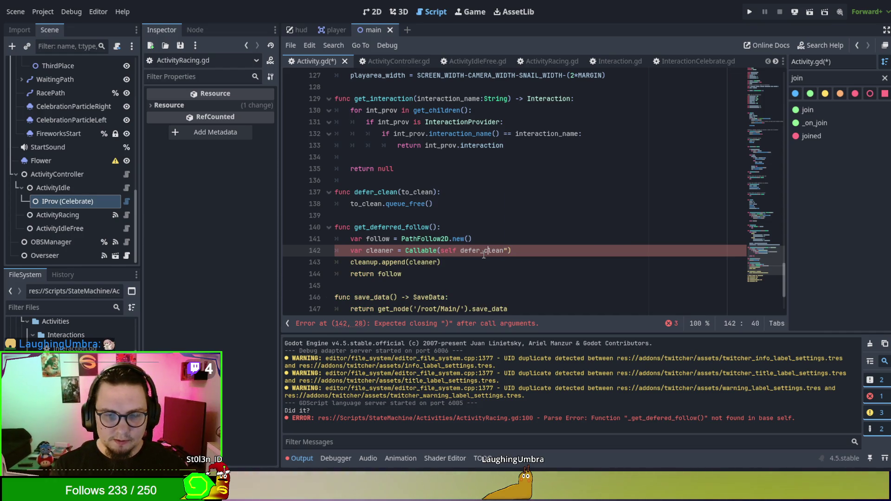
text(, ")
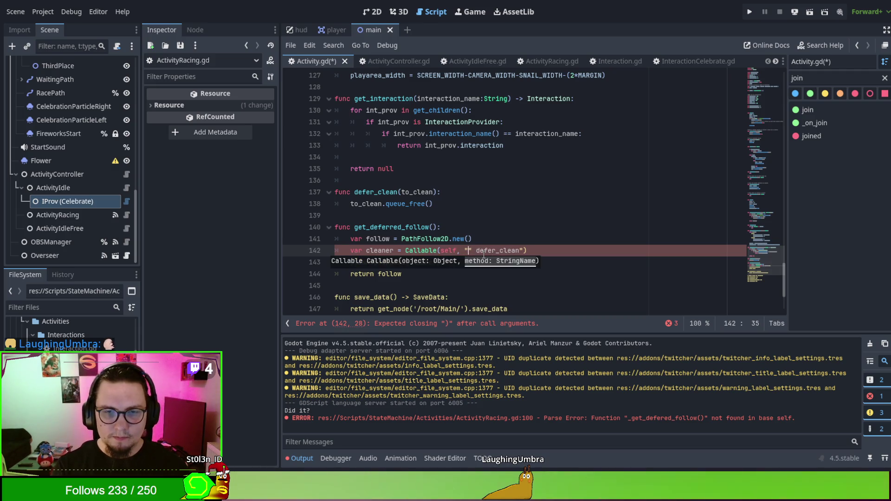
key(Delete)
key(Delete)
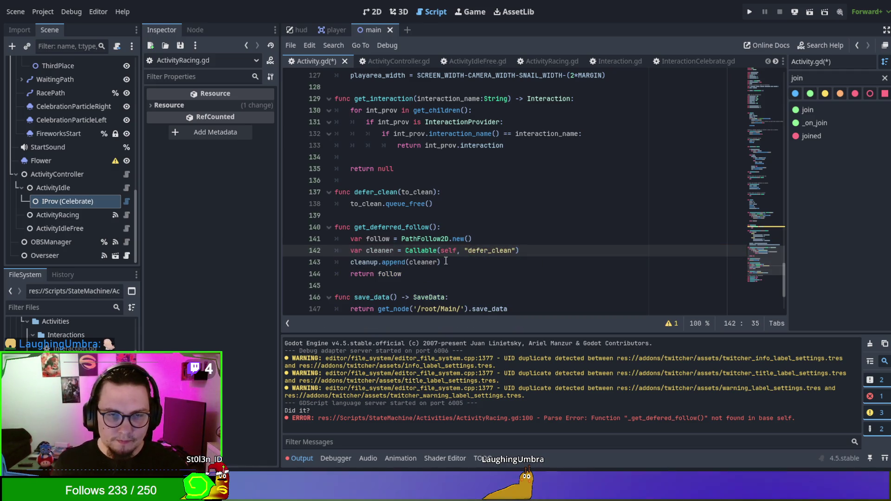
- Check that cleaner is appended to cleanup on line 143
double_click(363, 262)
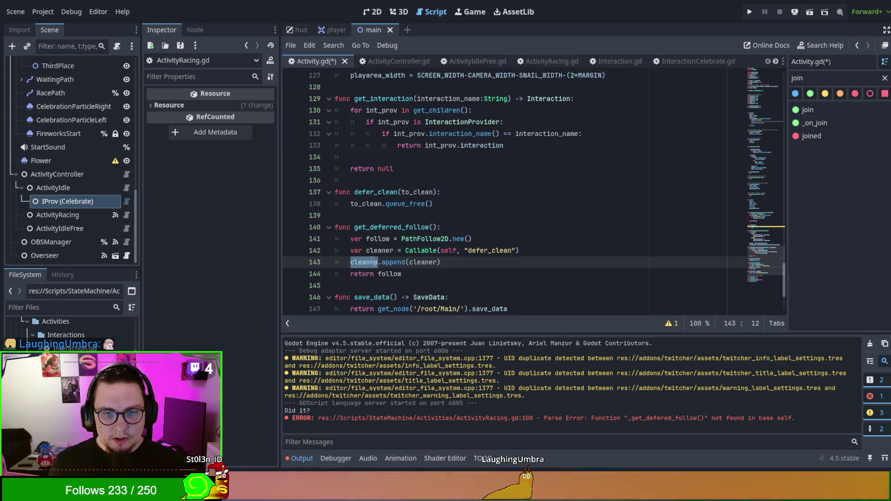
double_click(416, 262)
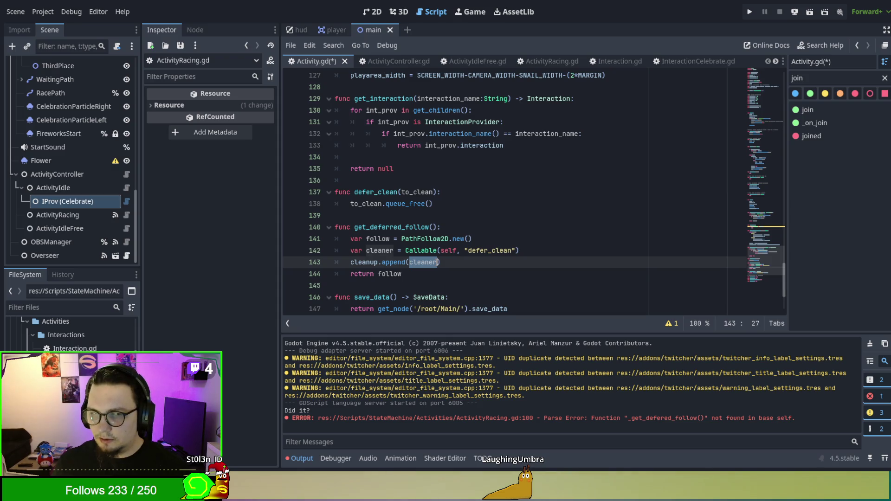
click(437, 262)
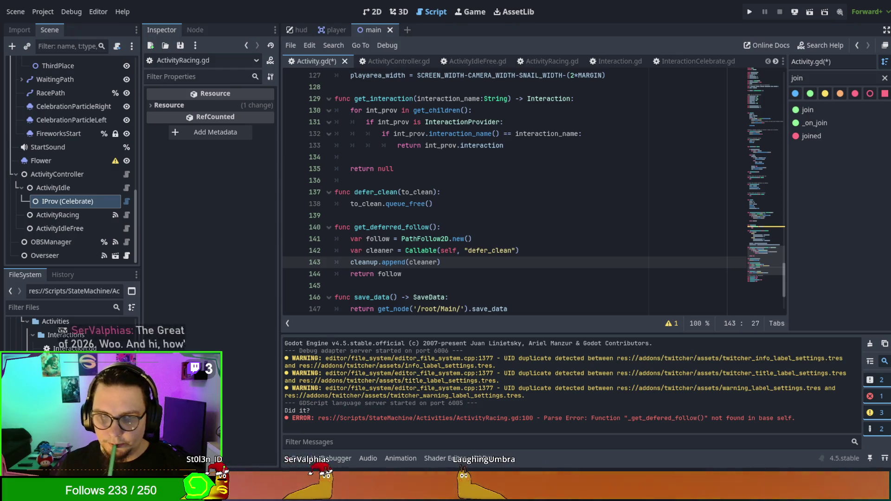
click(641, 141)
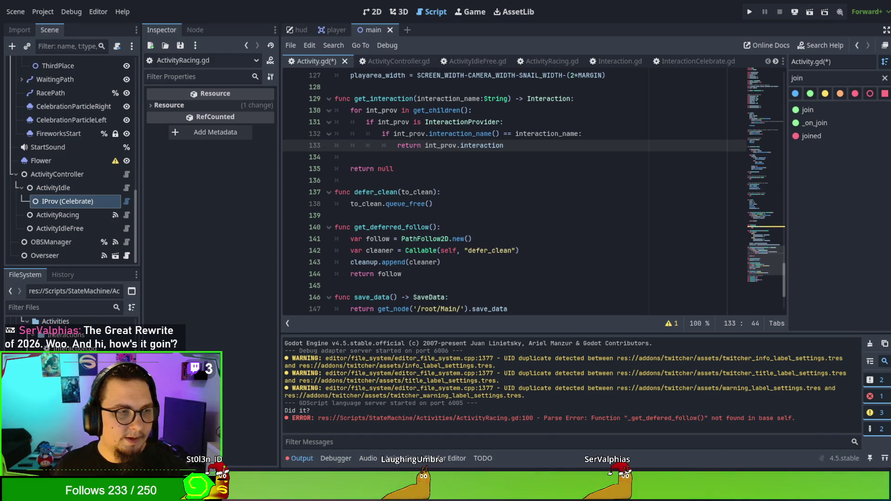
click(568, 255)
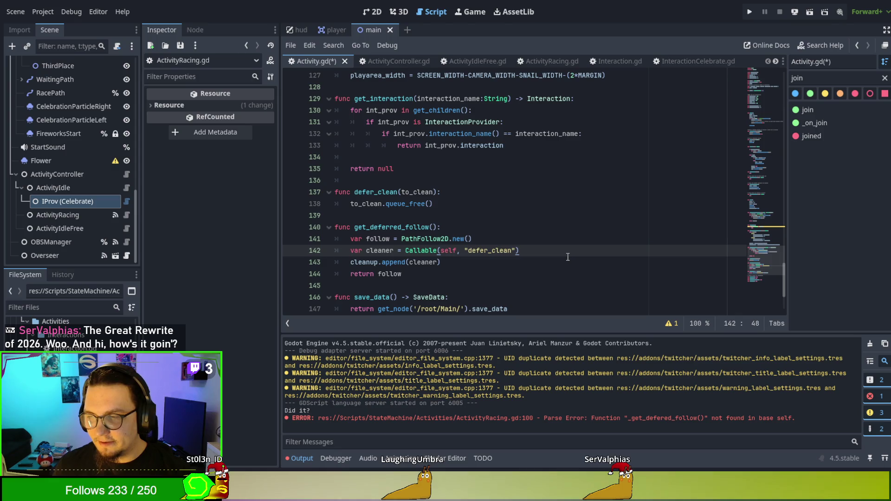
double_click(489, 250)
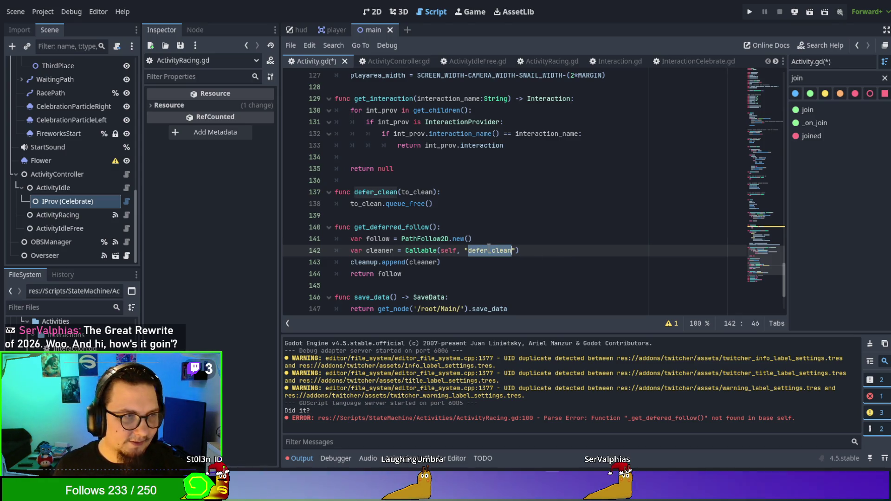
click(527, 242)
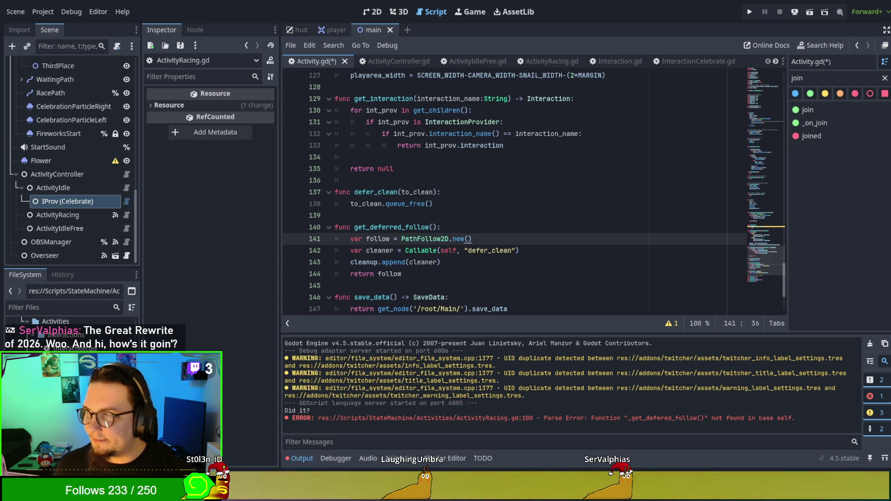
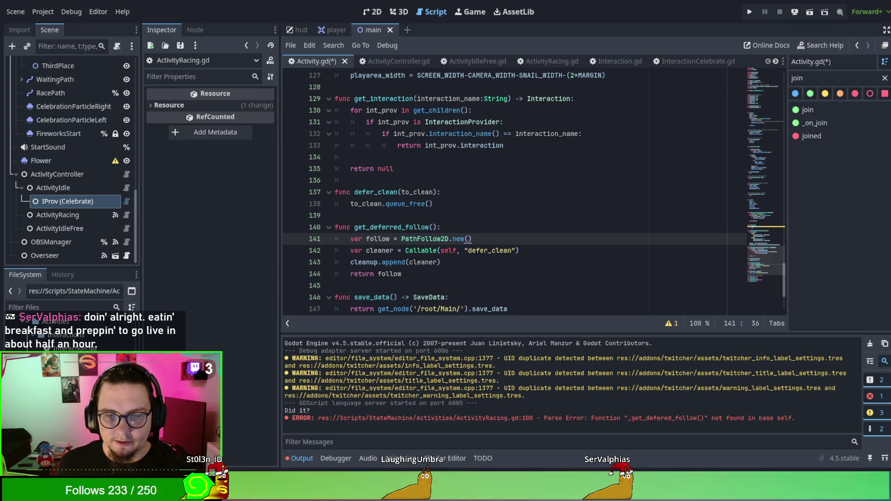
- Replace the placeholder pass in on_cleanup's loop with a call() on the loop item
double_click(416, 262)
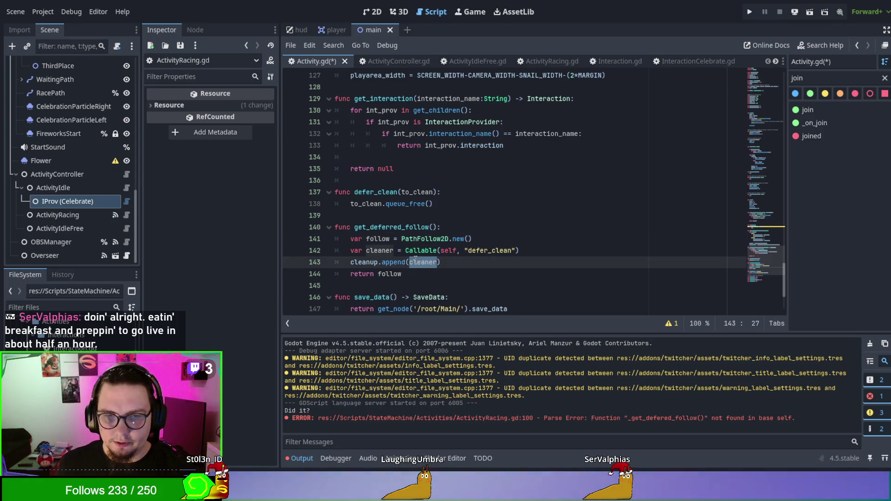
double_click(479, 247)
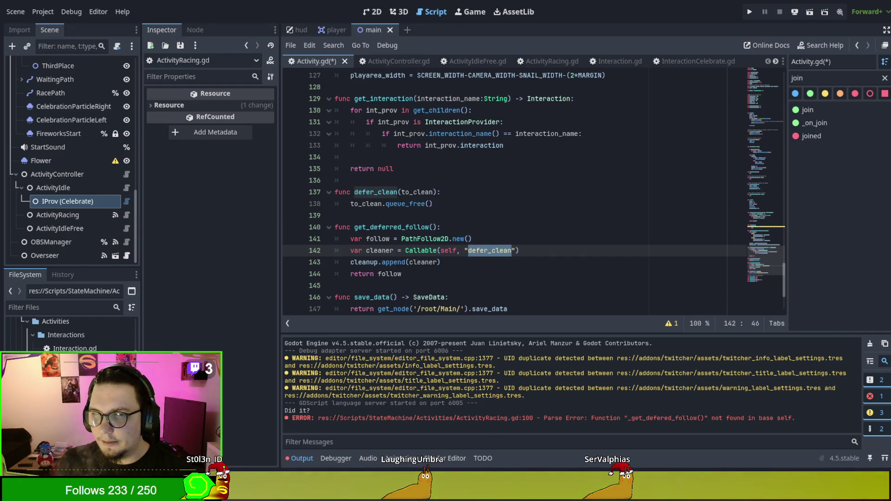
scroll(510, 186, down, 3)
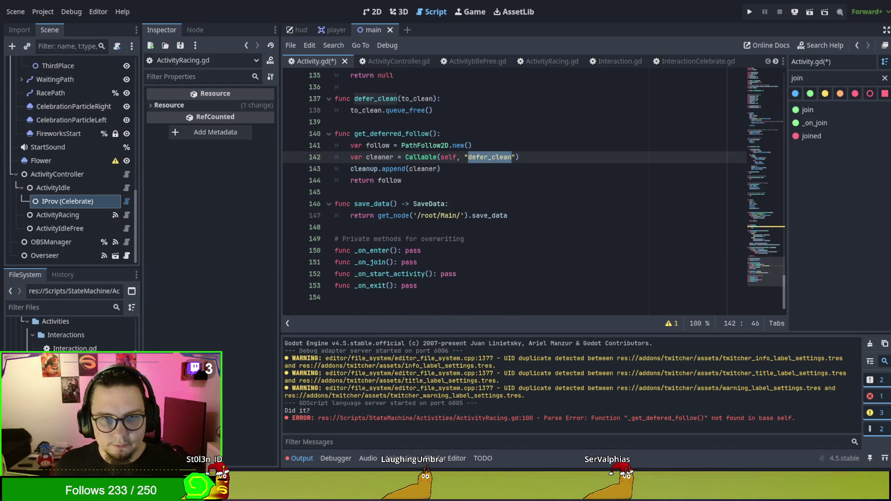
scroll(511, 186, up, 10)
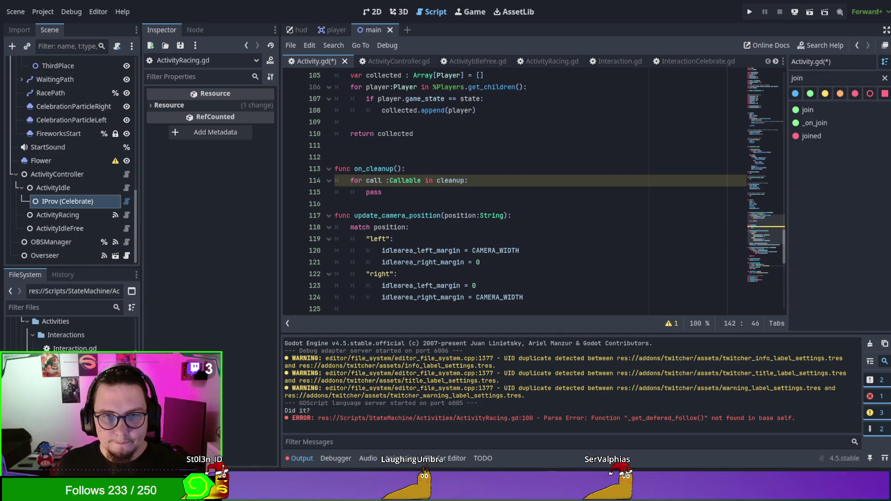
click(418, 196)
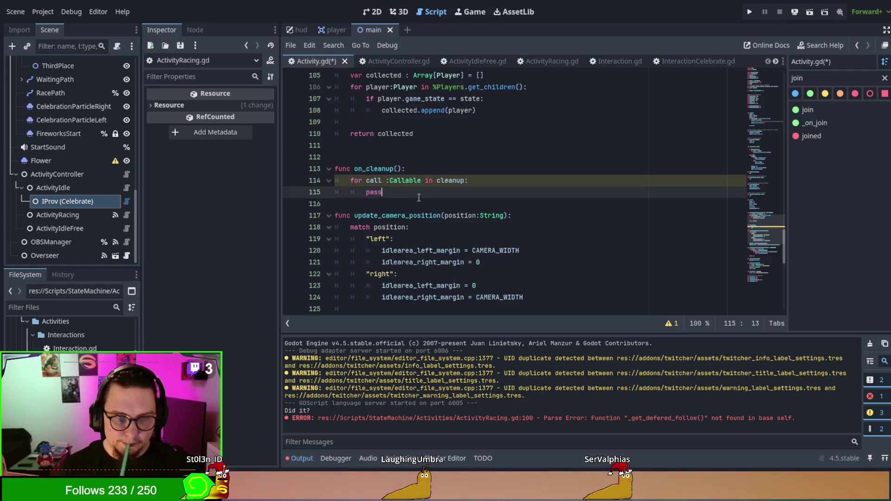
key(BackSpace)
key(BackSpace)
key(BackSpace)
text(call)
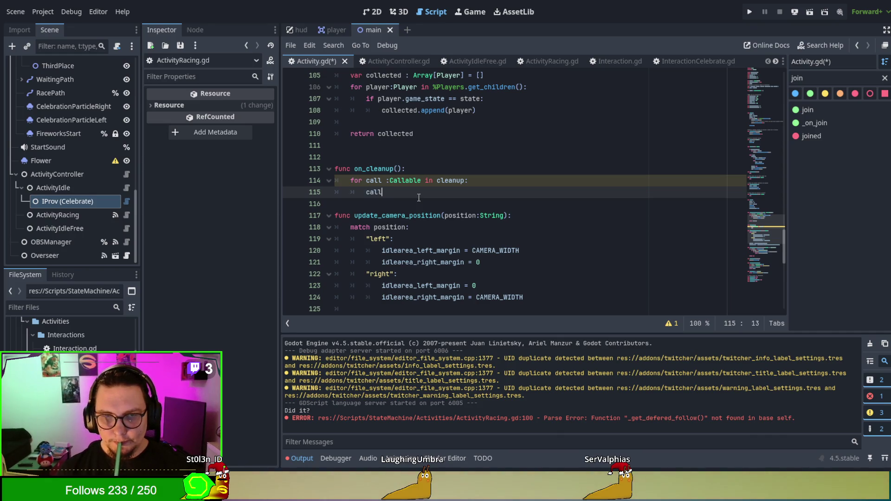
text(.)
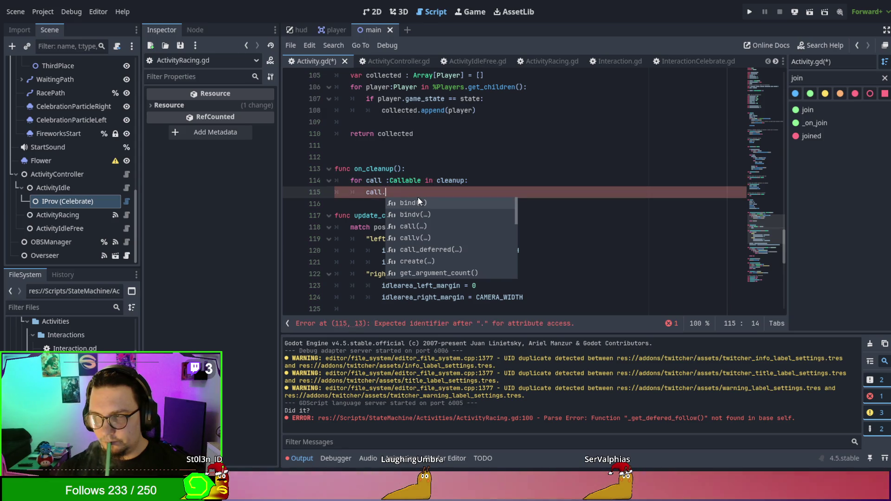
text(call()
key(Return)
key(Up)
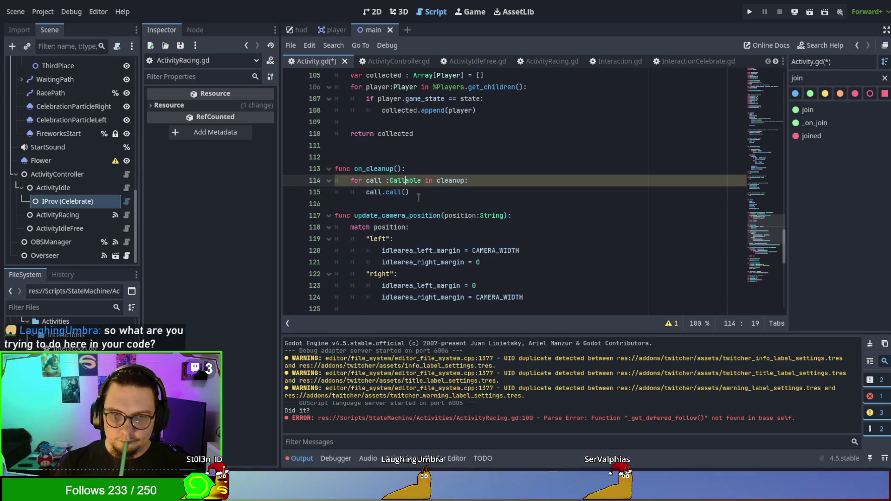
- Rename the loop variable and its call target to callable
key(Left)
key(Left)
text(able)
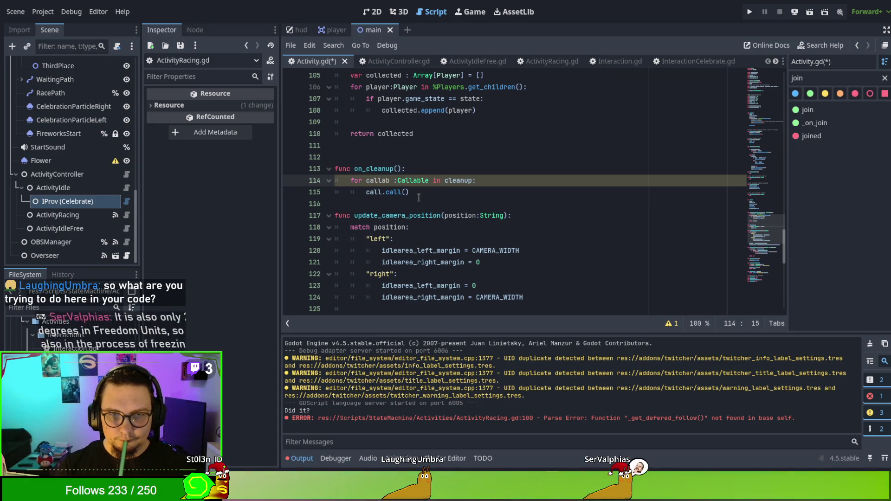
key(Down)
text(able)
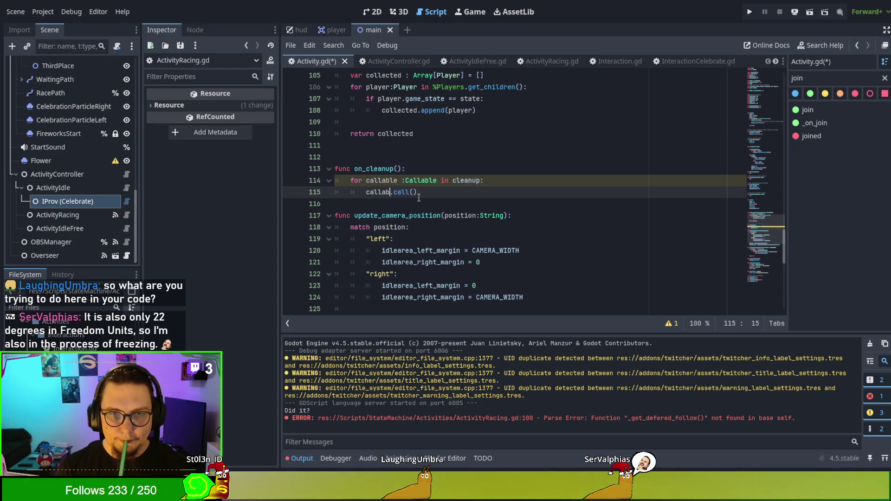
key(Escape)
- Add spacer lines and append cleanup.clear() after the loop at function level
key(Down)
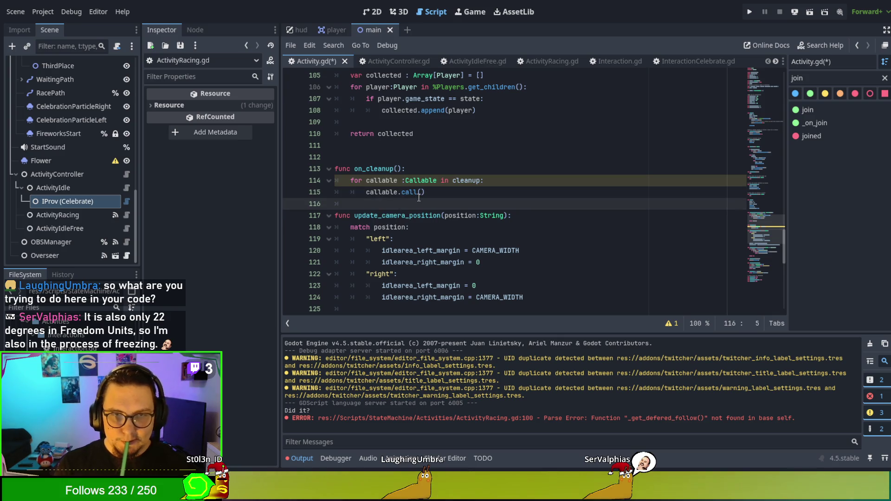
key(Return)
key(BackSpace)
key(Up)
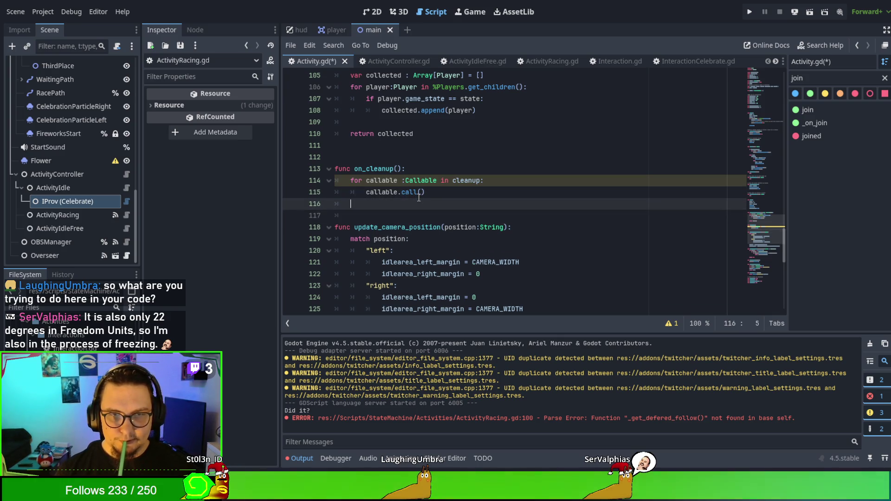
key(Return)
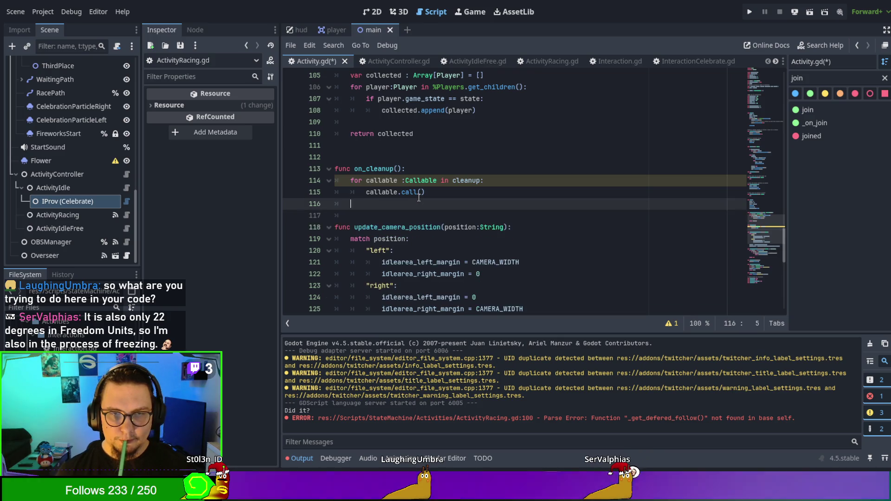
key(Down)
click(418, 198)
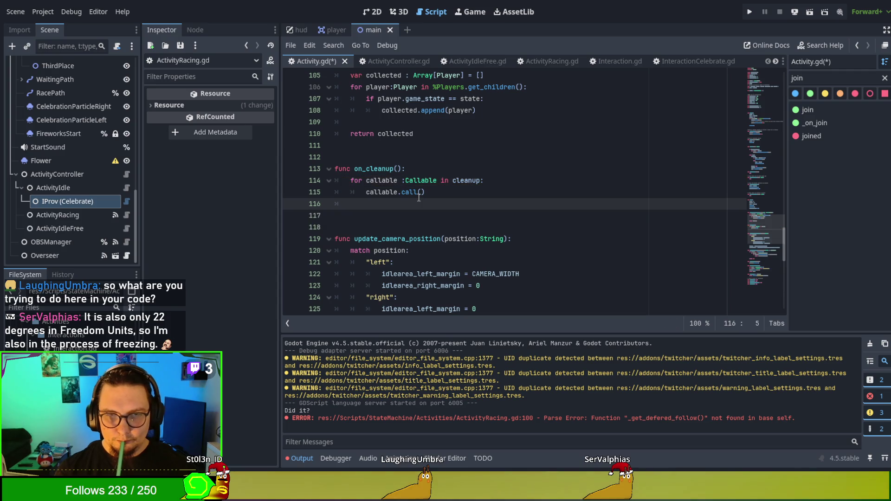
text(clerran)
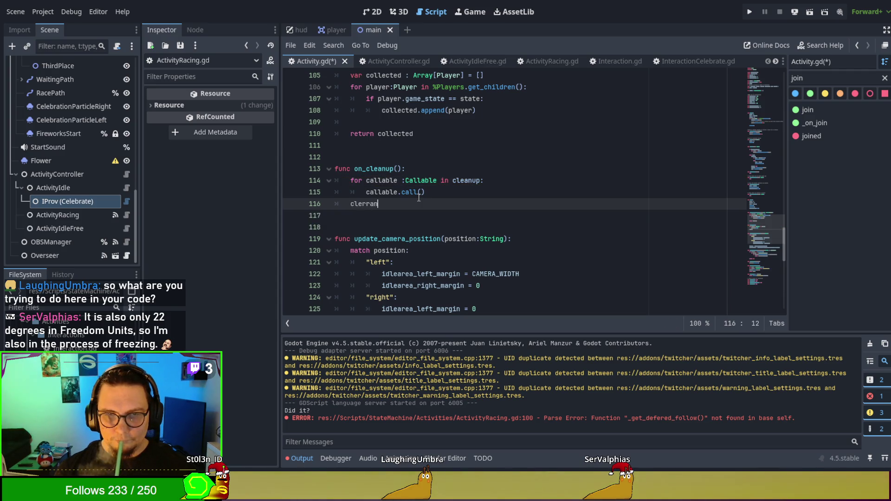
key(BackSpace)
key(BackSpace)
key(BackSpace)
key(BackSpace)
text(anup)
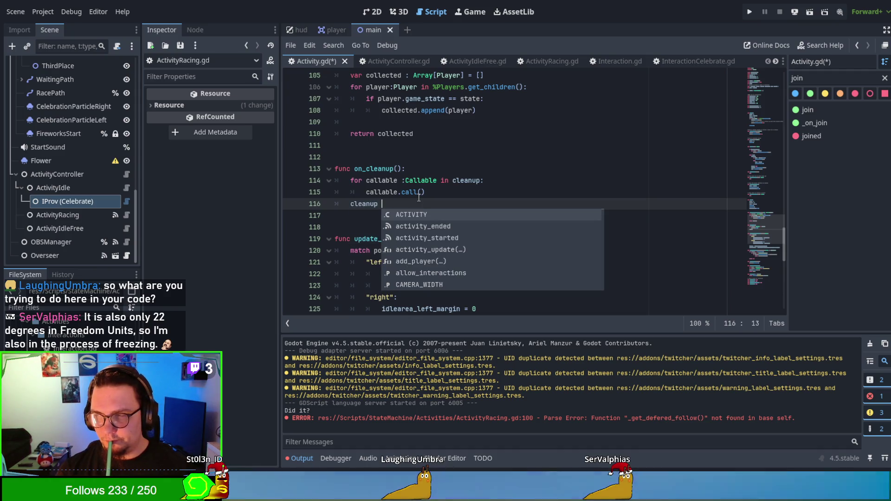
key(BackSpace)
text(.cle)
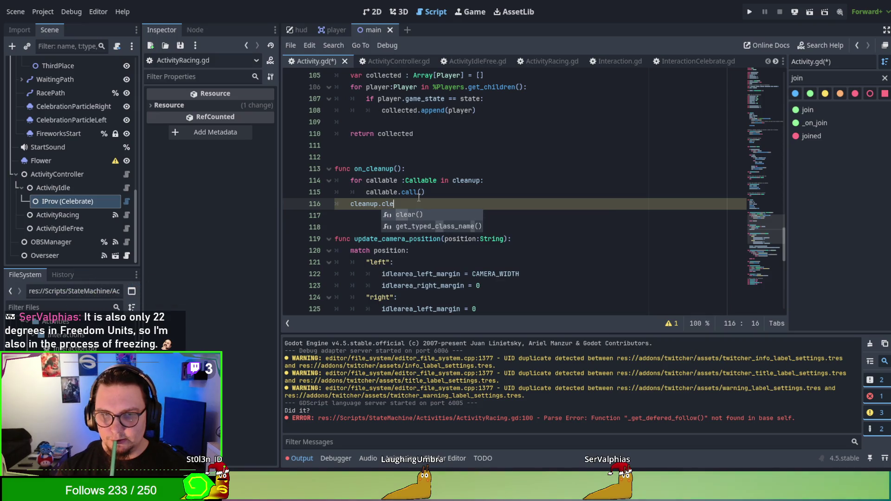
key(Return)
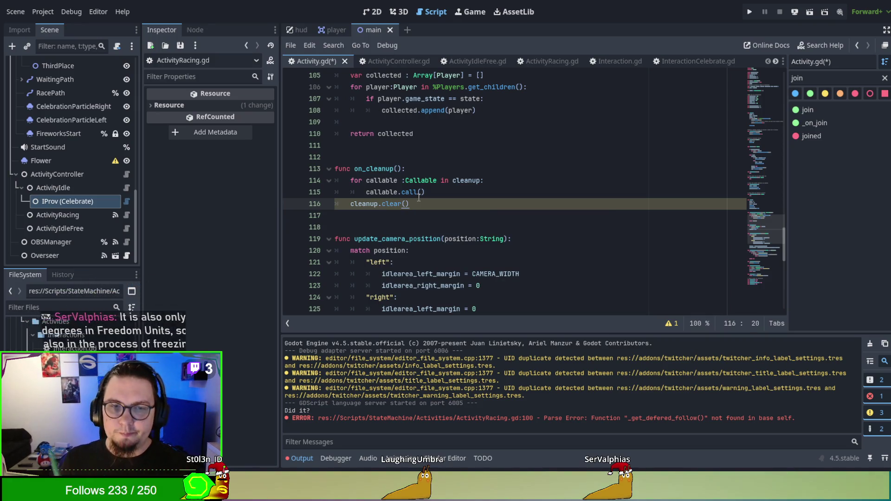
key(Up)
key(Up)
key(Up)
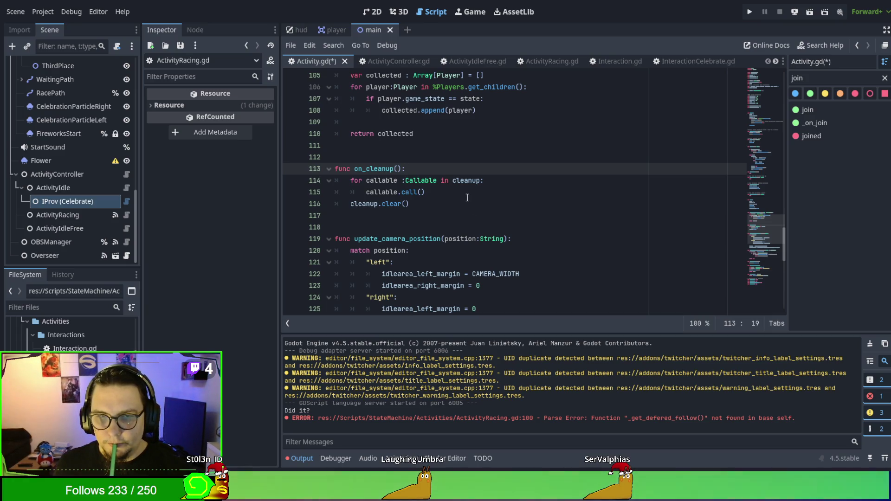
- Replace the Callable construction on line 144 with the lambda func (): follow.queue_free()
scroll(467, 198, down, 10)
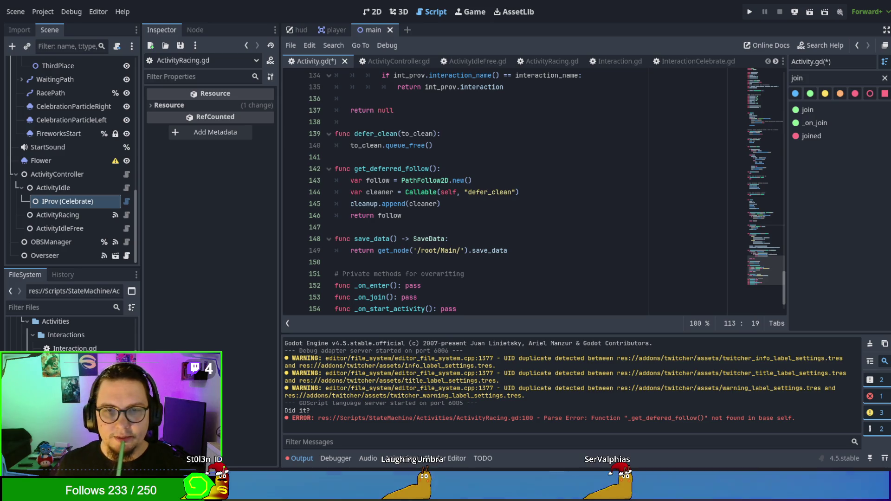
click(468, 192)
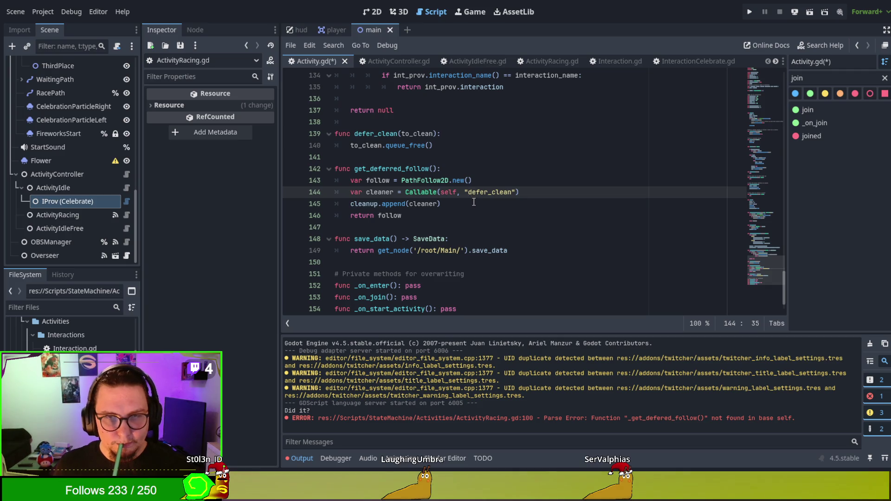
drag(404, 192, 561, 192)
text(func )
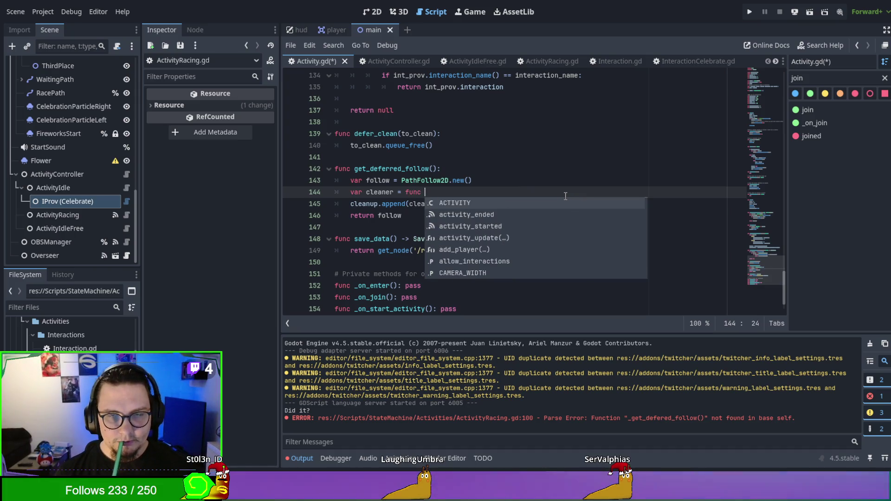
text((): f)
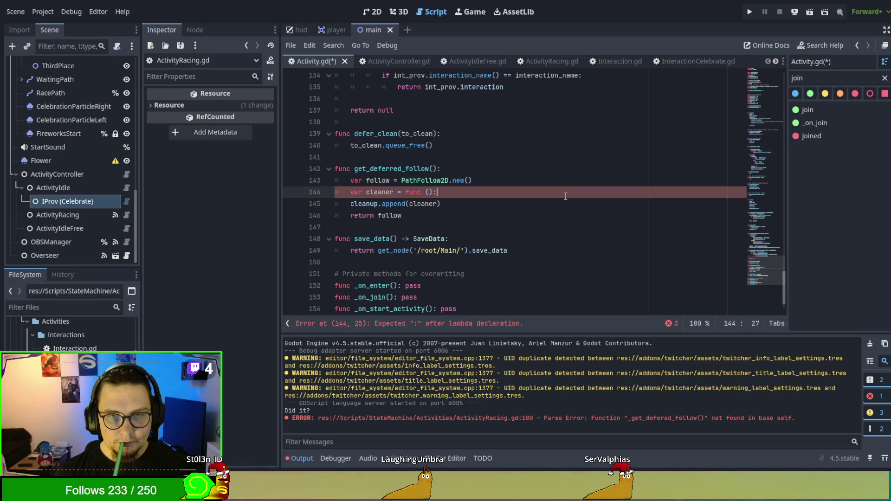
text(ollow.qu)
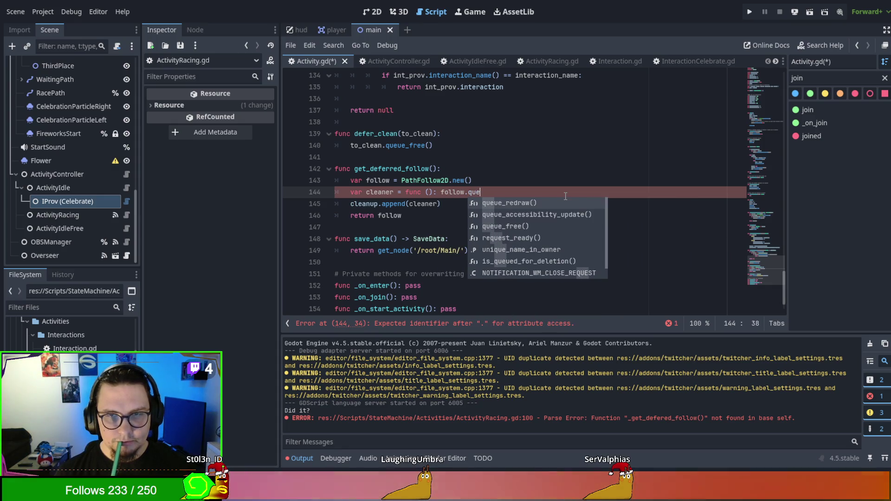
text(e)
key(Return)
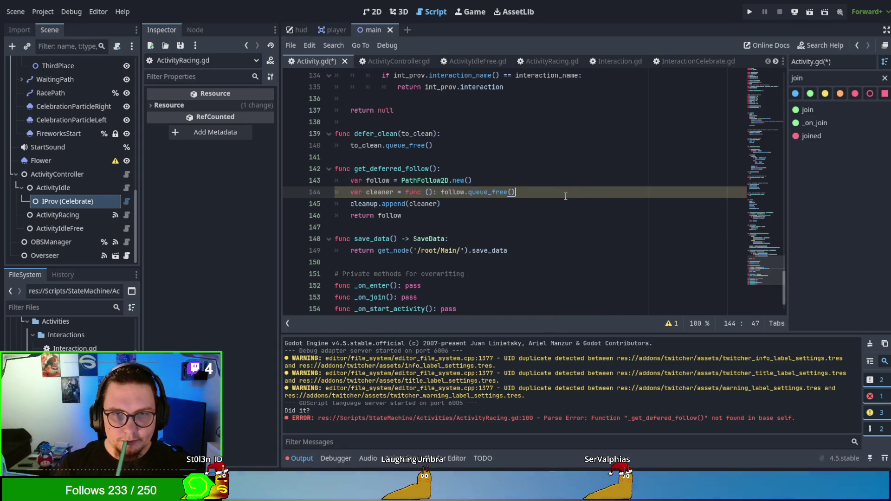
- Copy the get_deferred_follow name and bring up ActivityRacing.gd at its line 100 error
click(502, 201)
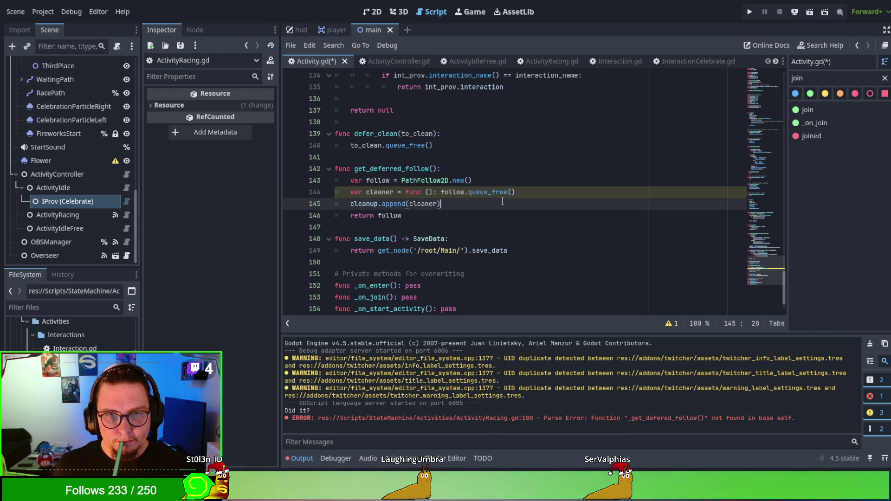
double_click(454, 193)
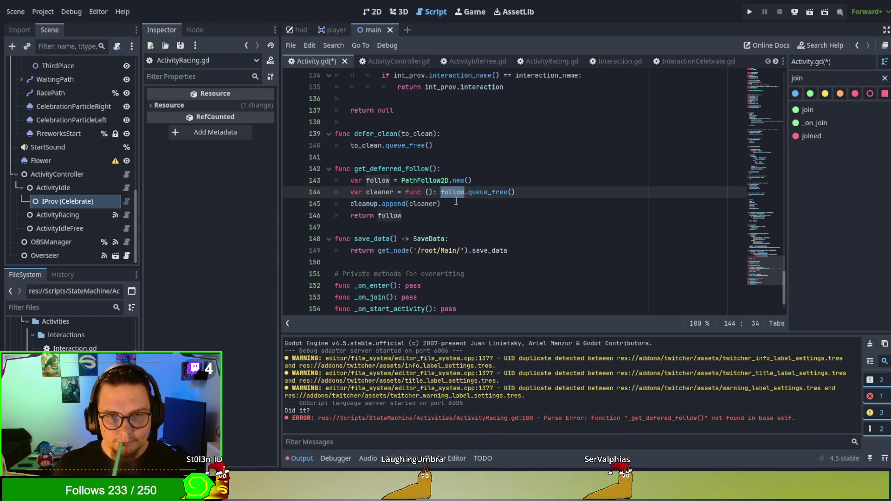
double_click(380, 192)
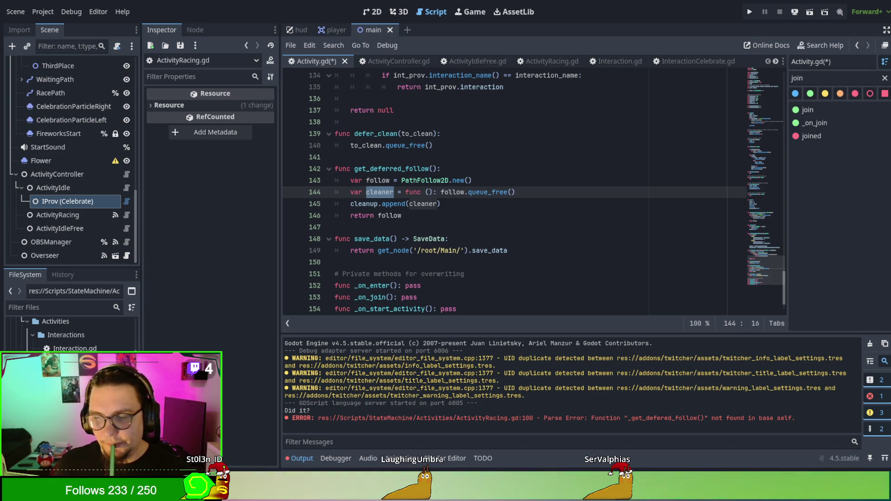
key(Down)
click(528, 218)
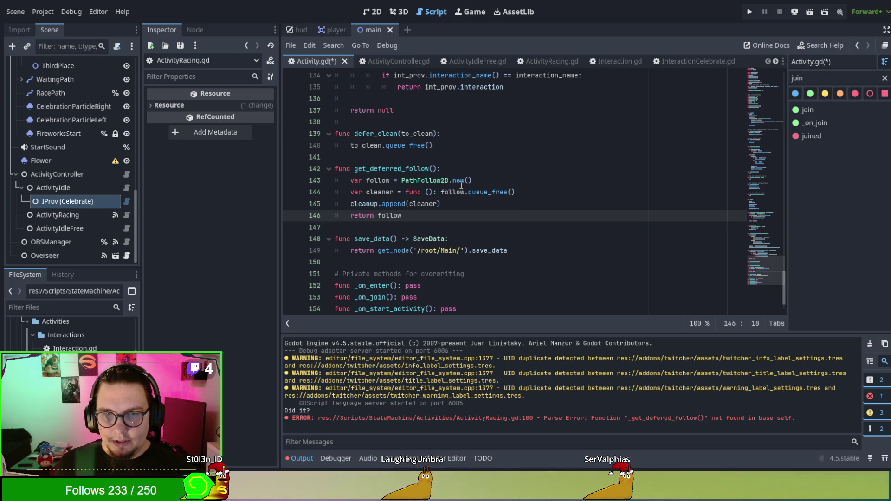
double_click(373, 169)
key(ctrl+c)
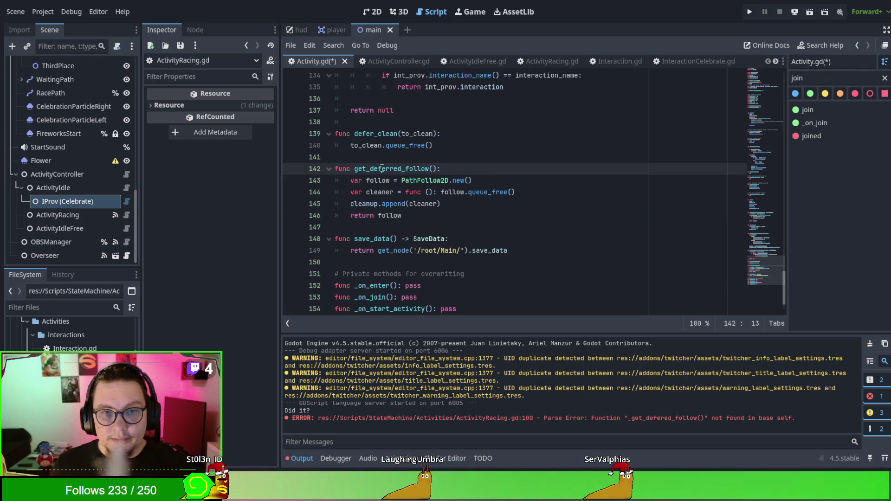
click(541, 61)
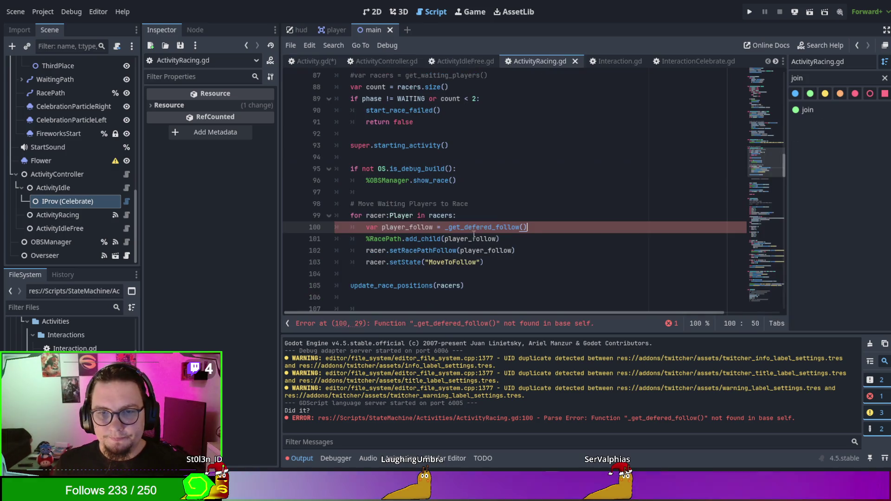
- Paste get_deferred_follow over _get_defered_follow on line 100 and save all scripts
double_click(480, 226)
key(ctrl+v)
click(496, 203)
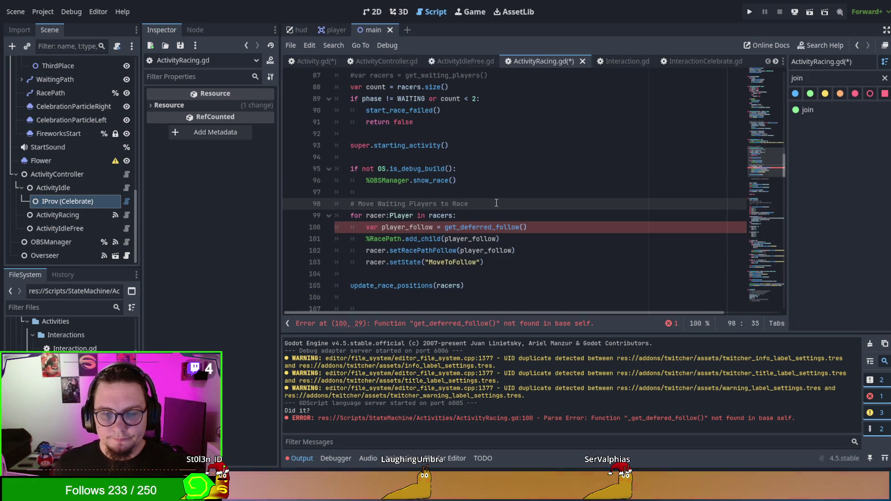
click(493, 223)
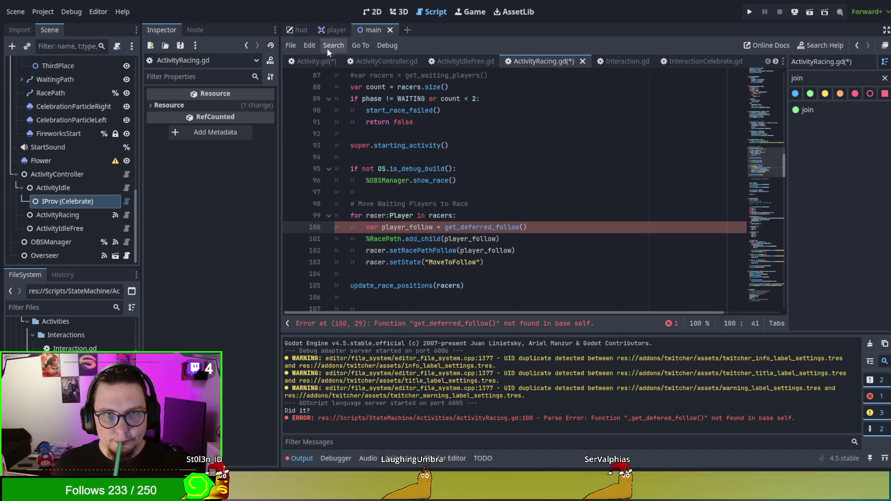
click(310, 58)
key(ctrl+s)
click(538, 62)
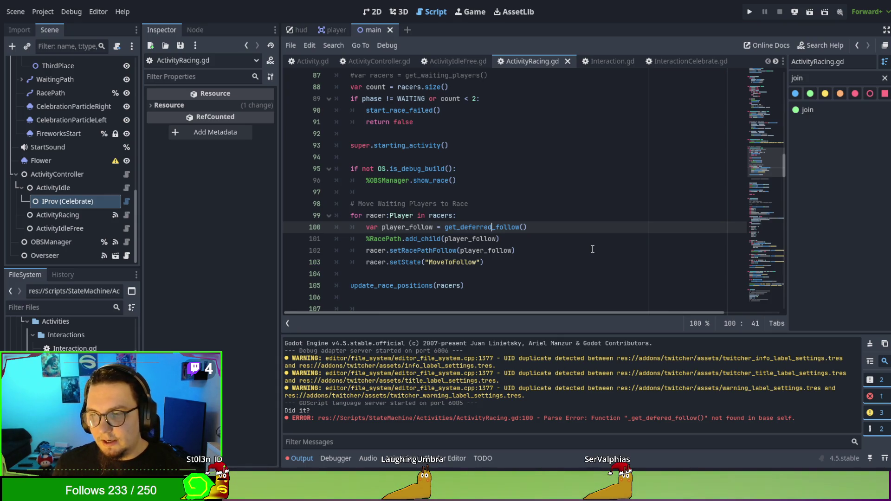
- In Activity.gd, review get_deferred_follow's PathFollow2D.new() creation and its cleanup lambda
click(313, 62)
click(423, 203)
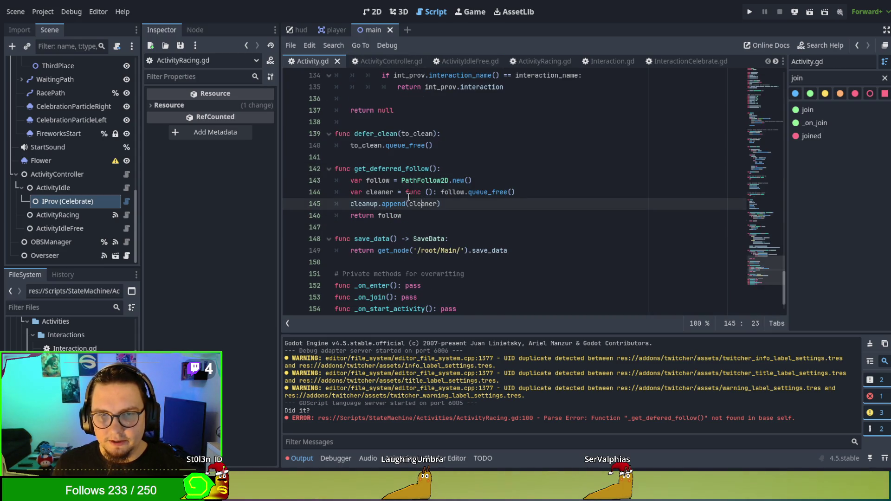
double_click(382, 191)
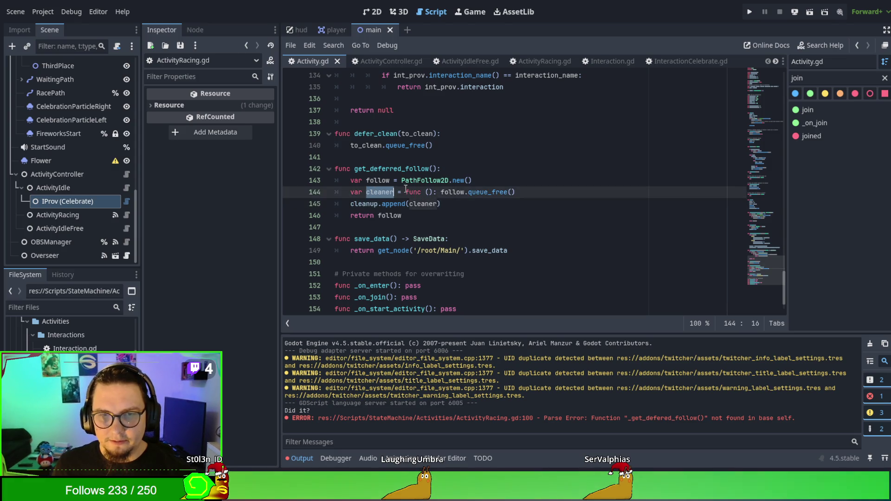
double_click(369, 205)
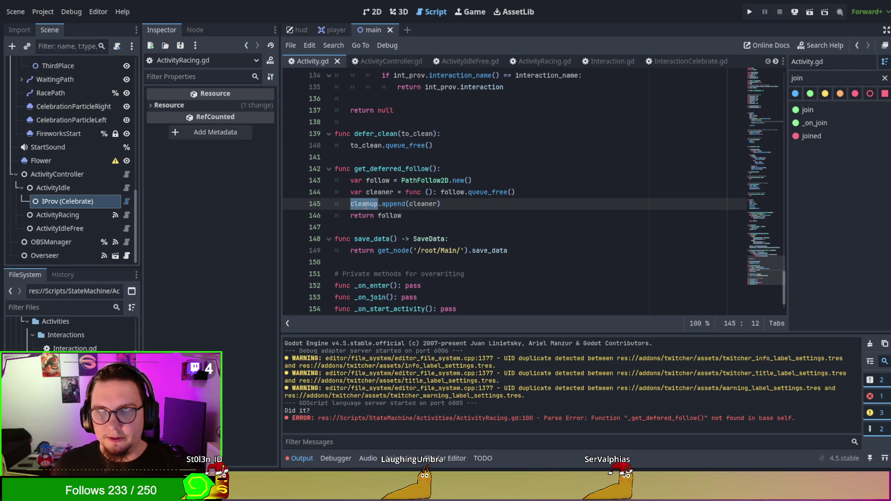
click(366, 205)
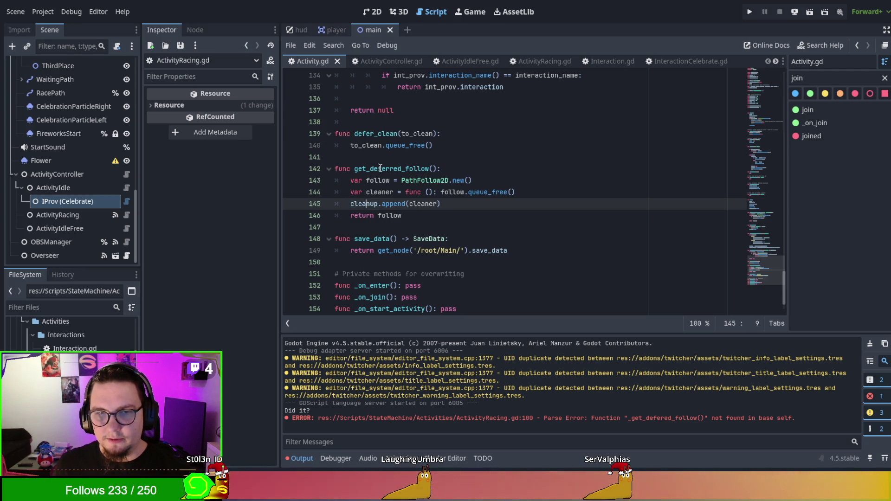
drag(402, 181, 472, 181)
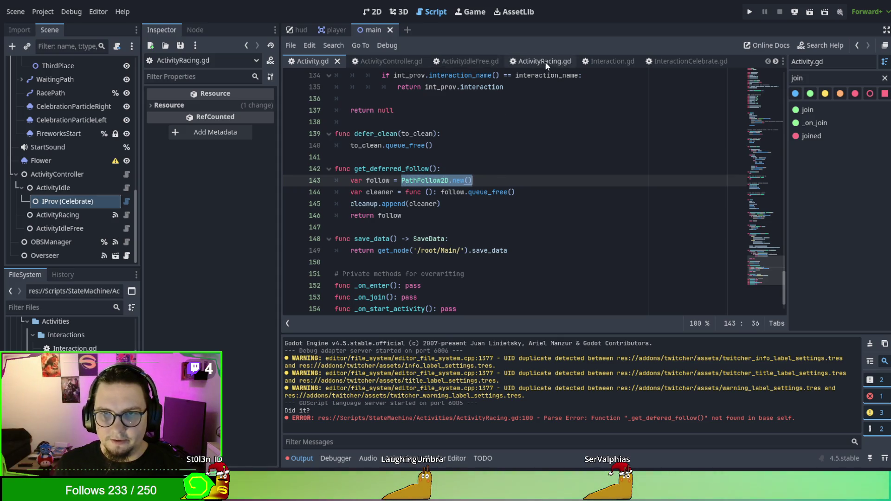
double_click(379, 170)
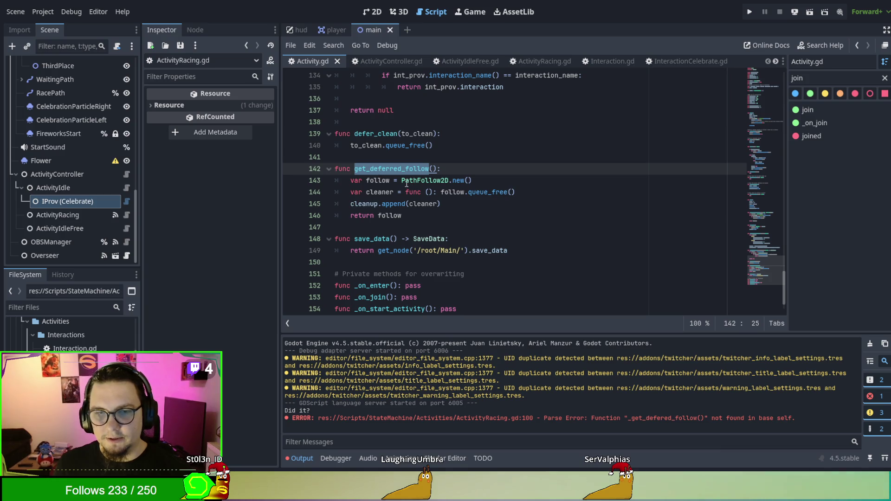
drag(402, 181, 472, 181)
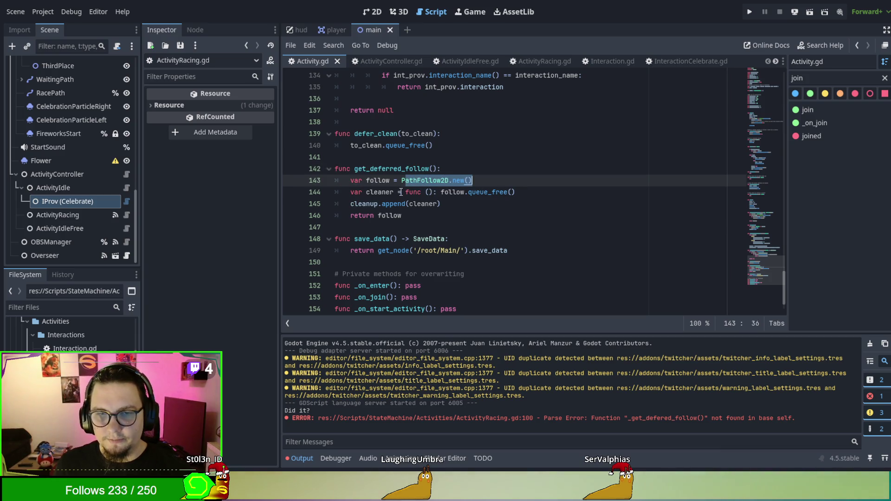
drag(402, 192, 600, 197)
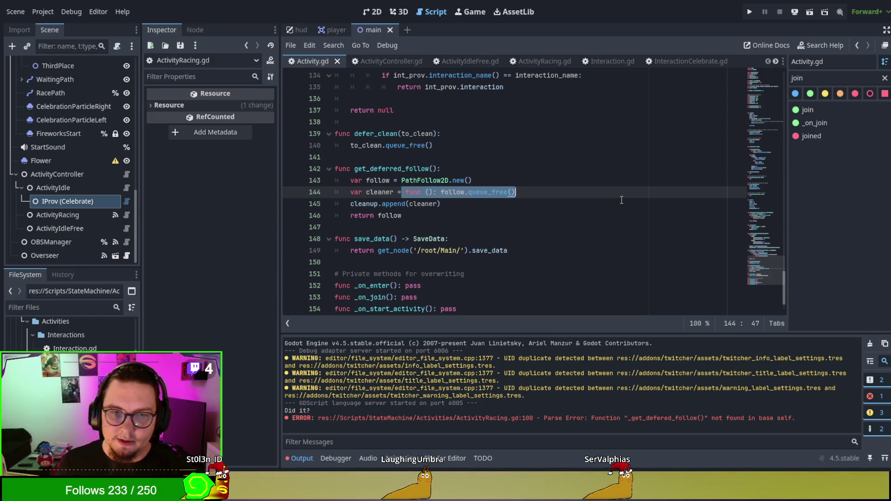
mouse_move(354, 168)
mouse_down()
mouse_move(436, 204)
mouse_move(432, 215)
mouse_up()
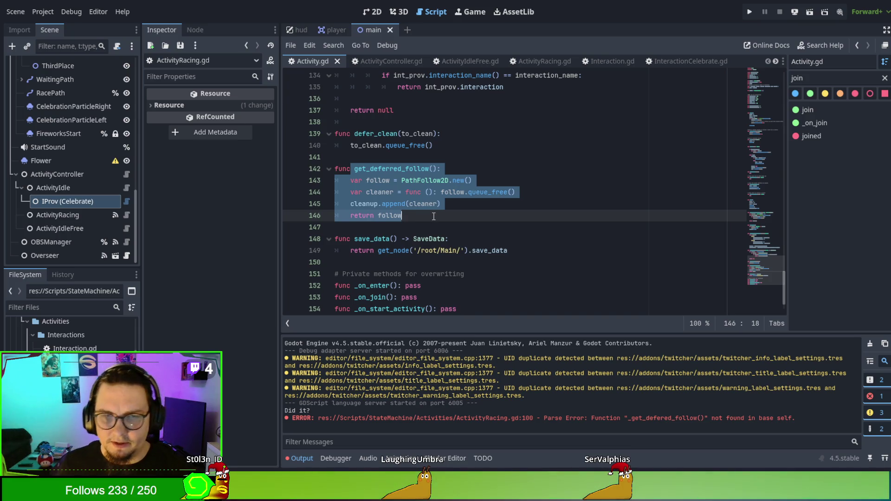
click(431, 168)
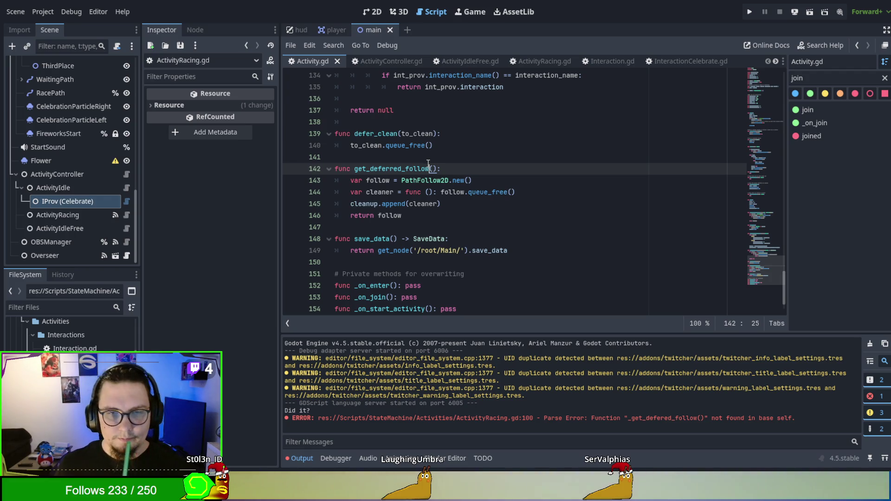
- Cut and re-paste the cleanup lambda on line 144, leaving it in place
click(405, 192)
key(shift+End)
key(ctrl+x)
click(419, 204)
key(ctrl+v)
key(ctrl+z)
click(403, 192)
key(ctrl+v)
drag(554, 239, 554, 233)
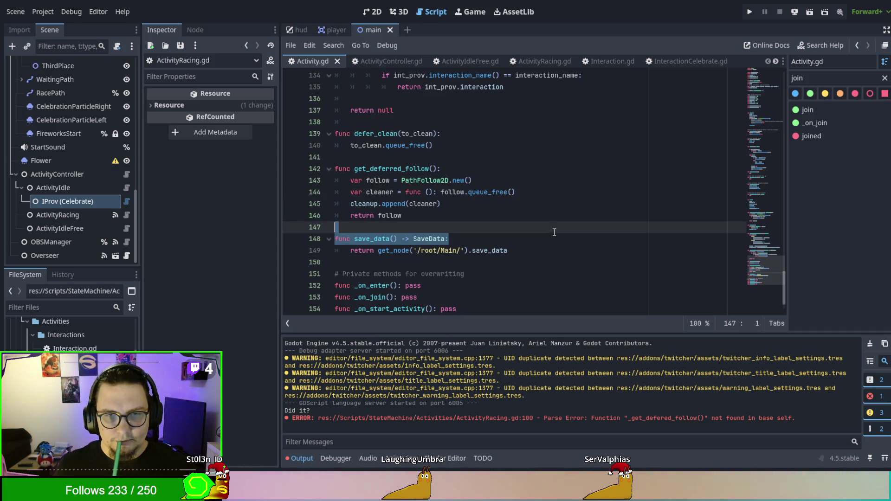
click(509, 184)
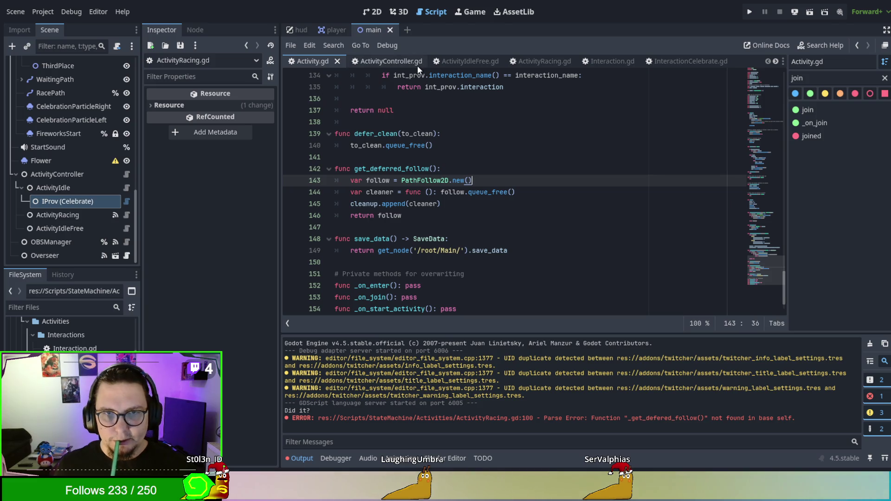
- In ActivityRacing.gd, check the add_child call on line 101, then scroll up to func Enter()
click(528, 64)
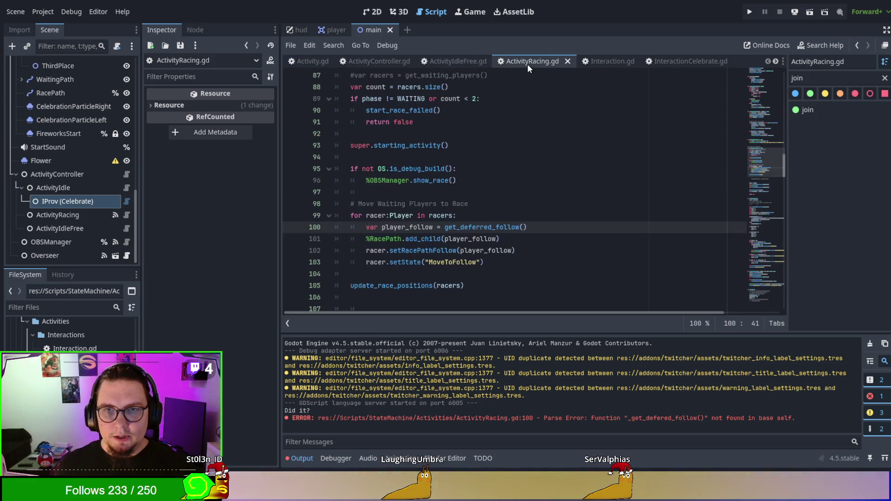
click(479, 238)
double_click(376, 250)
double_click(421, 238)
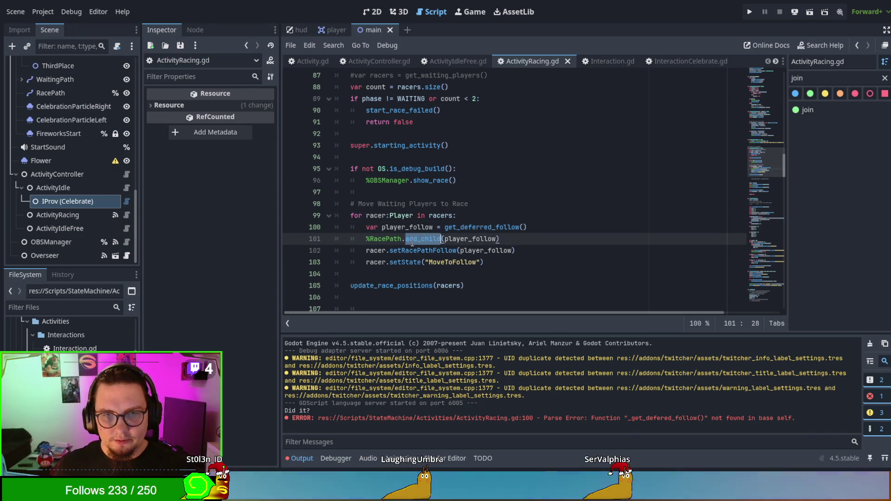
scroll(412, 242, up, 2)
scroll(412, 243, up, 9)
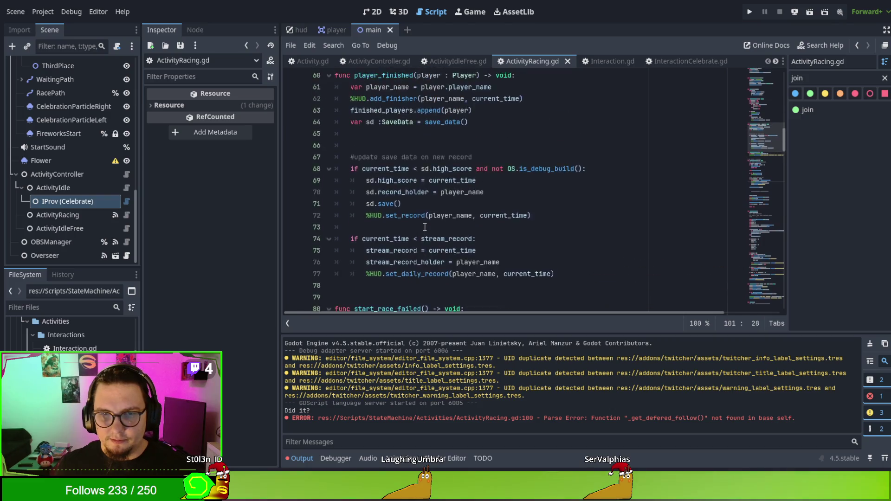
scroll(424, 227, up, 7)
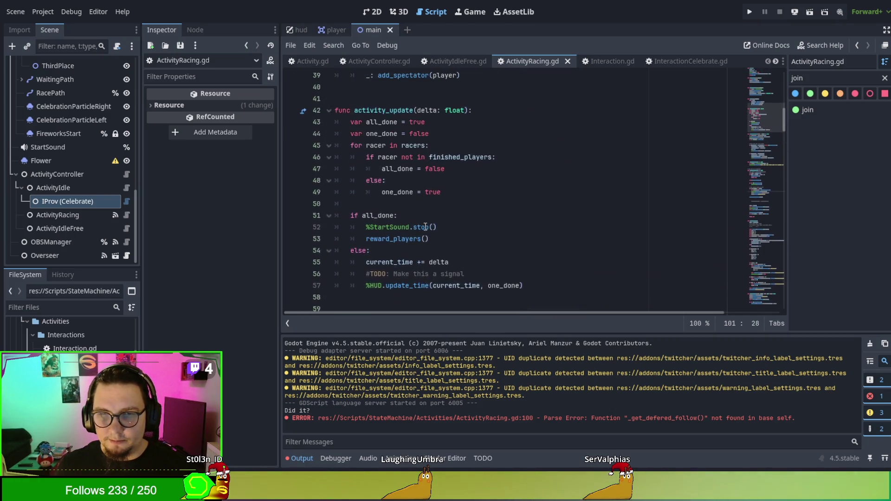
scroll(425, 227, up, 10)
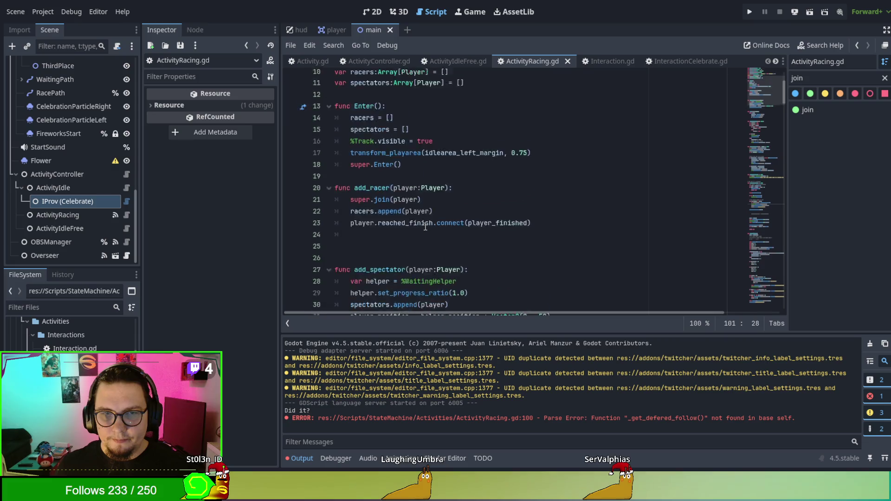
scroll(425, 226, down, 1)
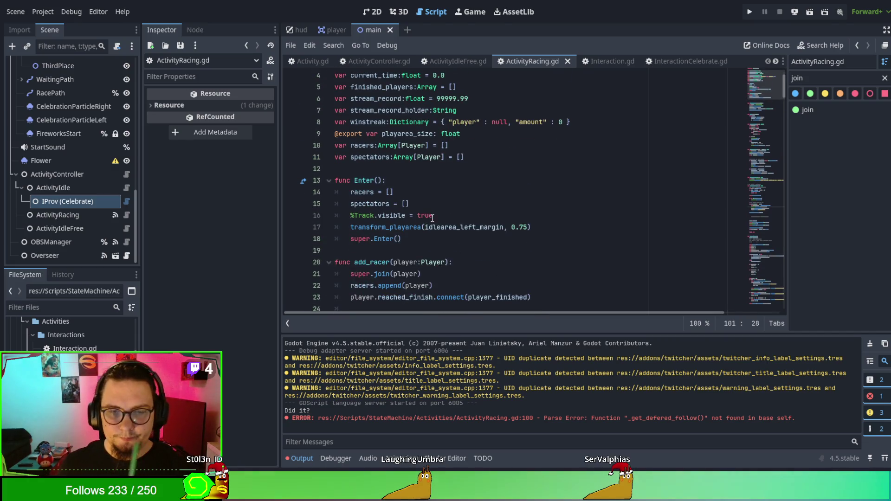
scroll(425, 226, down, 2)
scroll(425, 226, up, 3)
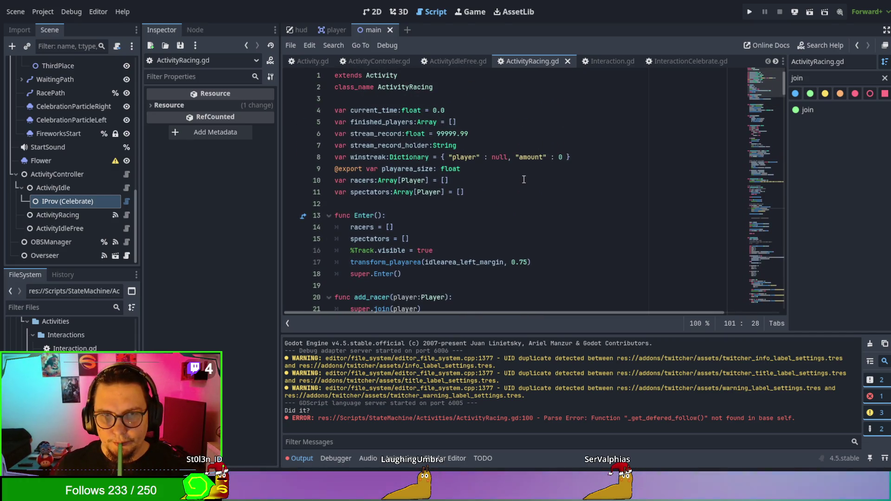
scroll(523, 180, down, 2)
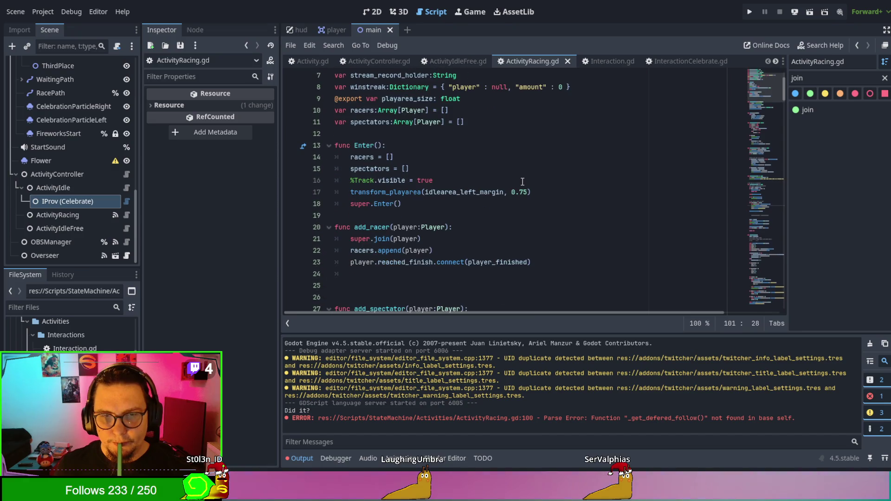
click(355, 145)
text(_on_e)
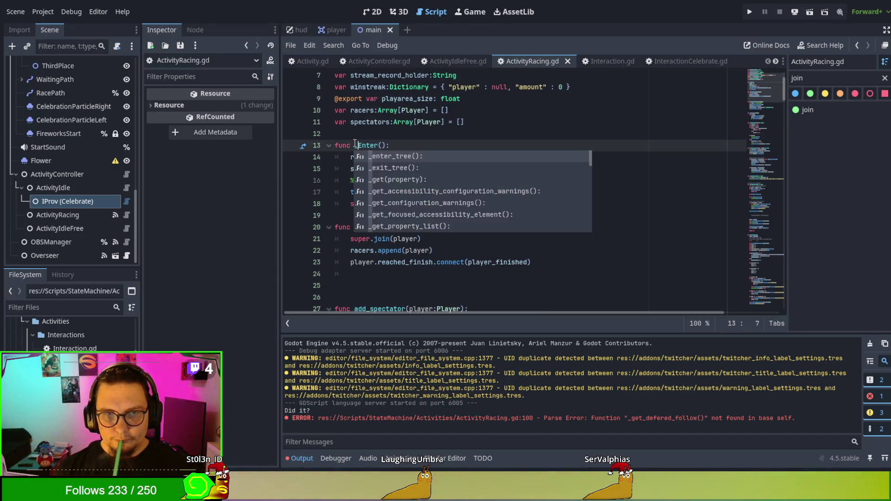
key(Delete)
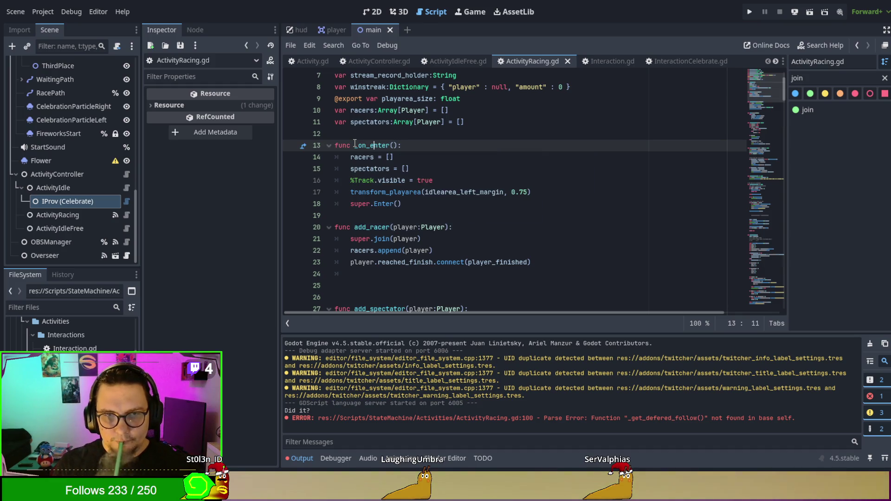
drag(382, 205, 268, 207)
key(BackSpace)
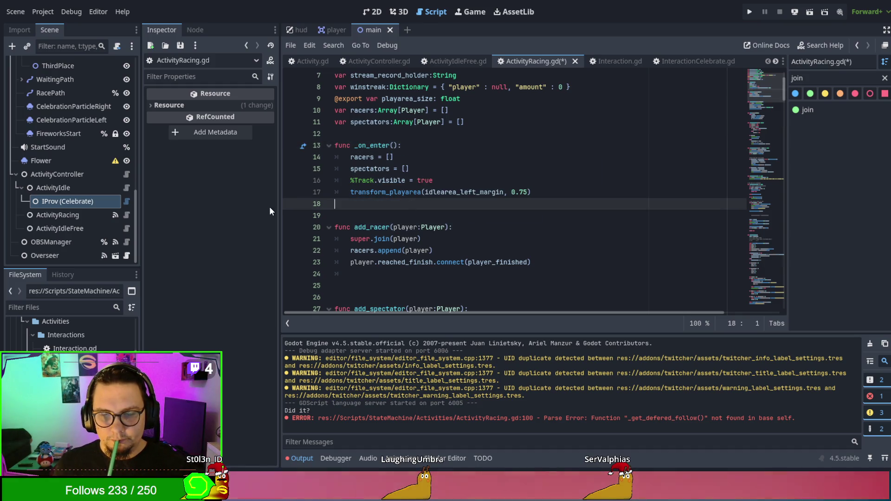
key(Up)
key(Up)
key(Up)
key(End)
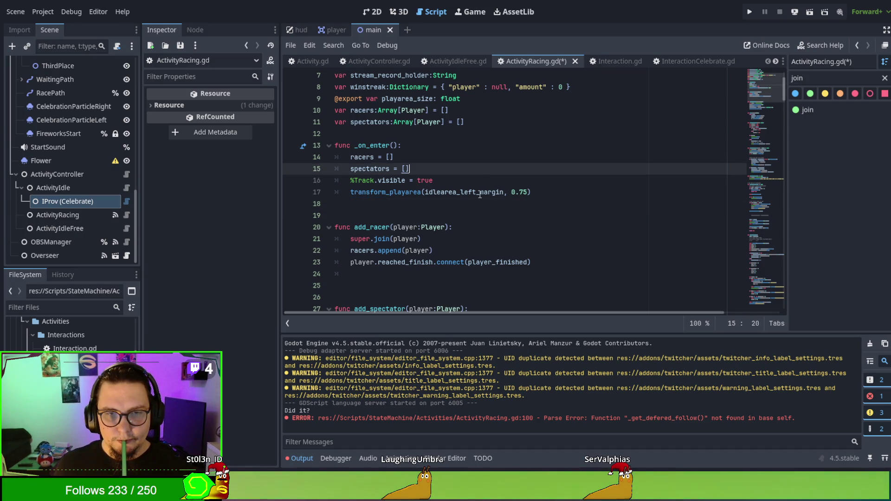
scroll(482, 192, down, 4)
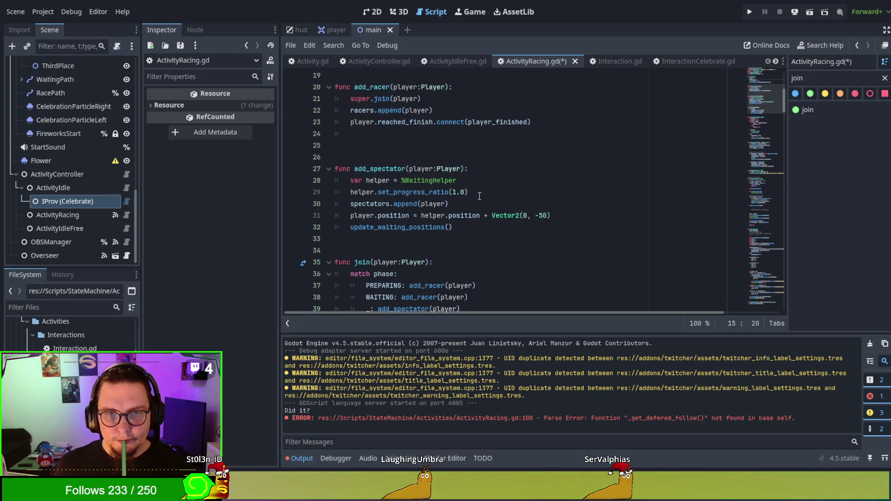
scroll(479, 196, down, 2)
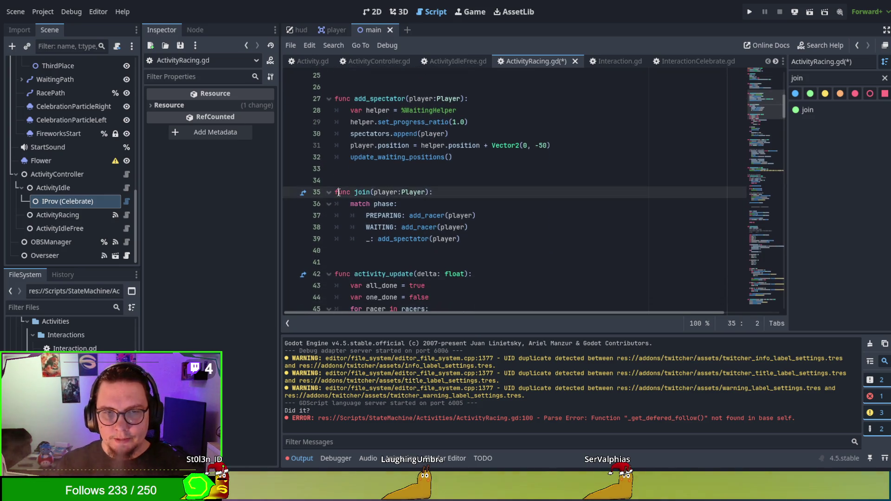
drag(339, 192, 501, 248)
click(501, 248)
scroll(504, 250, down, 2)
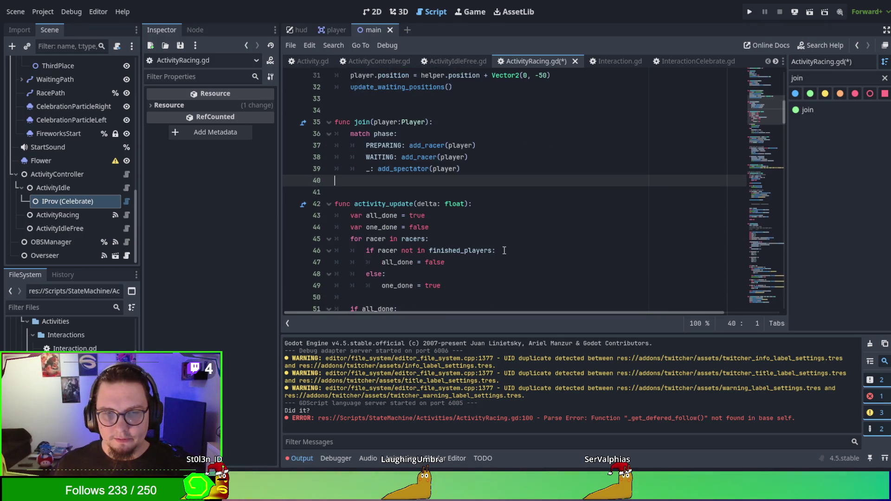
scroll(504, 250, down, 2)
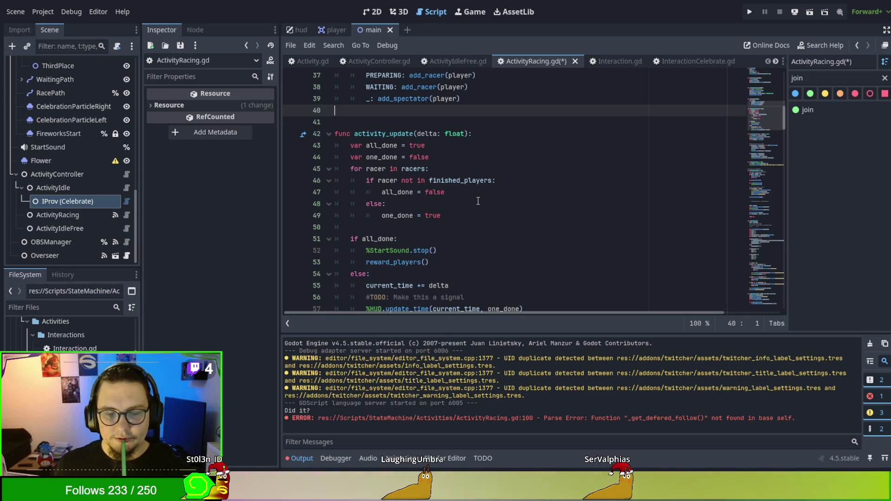
scroll(478, 200, down, 1)
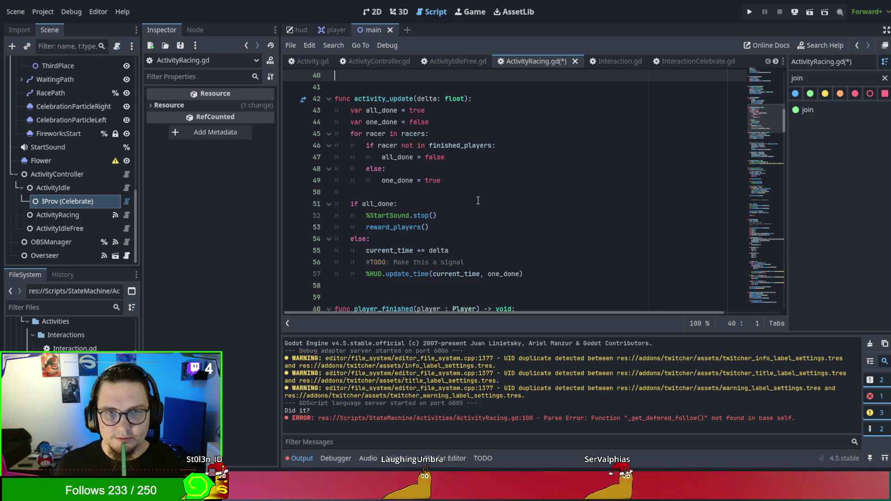
click(478, 200)
scroll(477, 200, down, 5)
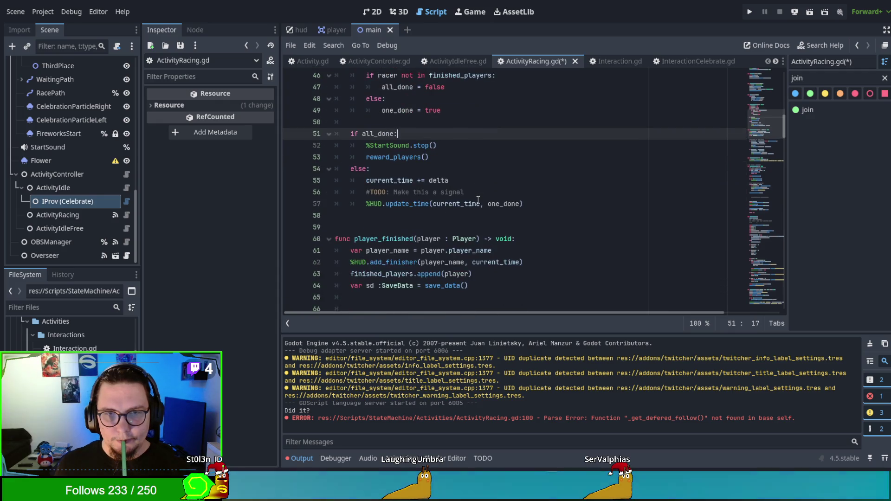
scroll(478, 201, down, 2)
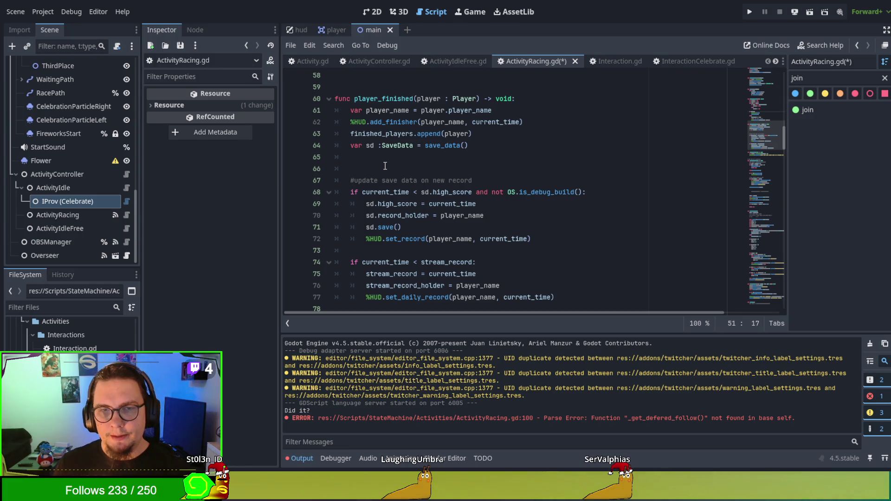
scroll(385, 166, down, 4)
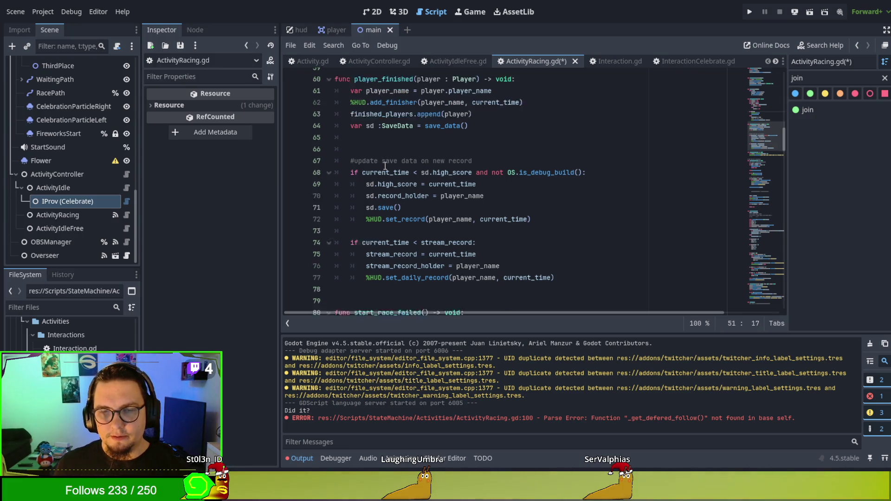
scroll(385, 166, down, 1)
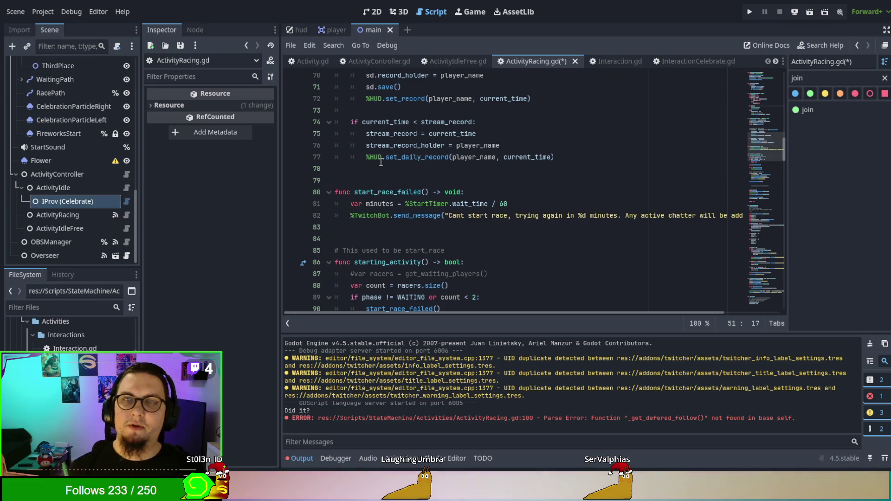
scroll(381, 162, up, 12)
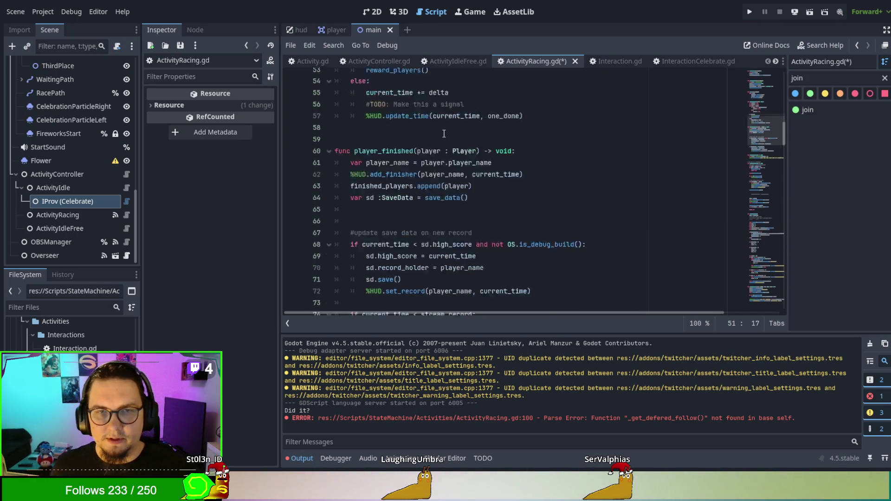
scroll(432, 142, up, 10)
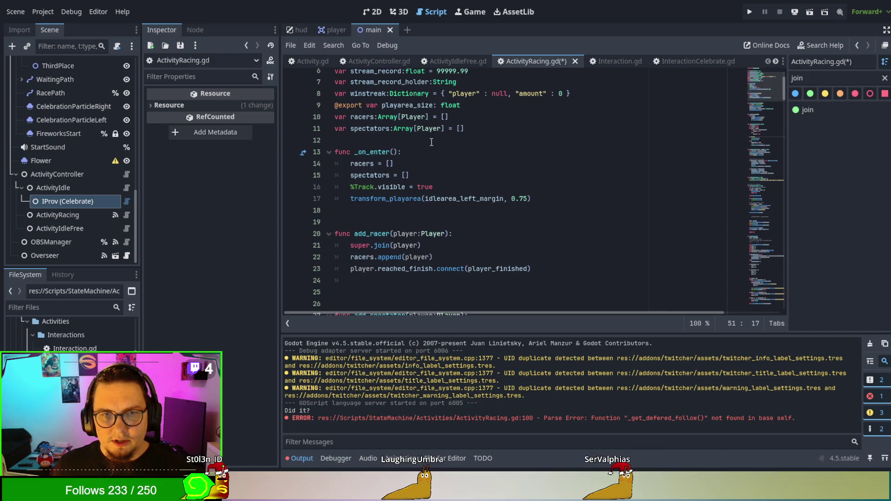
drag(430, 180, 464, 191)
- Delete the ' = []' initializers from racers, spectators and finished_players
key(BackSpace)
key(BackSpace)
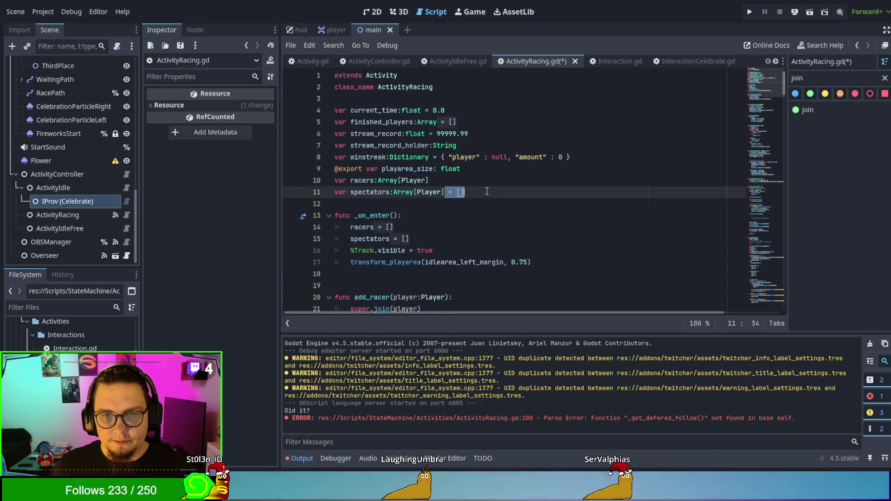
drag(442, 122, 479, 114)
key(BackSpace)
- Move finished_players below spectators and restore the closing bracket of Array[Player]
key(ctrl+x)
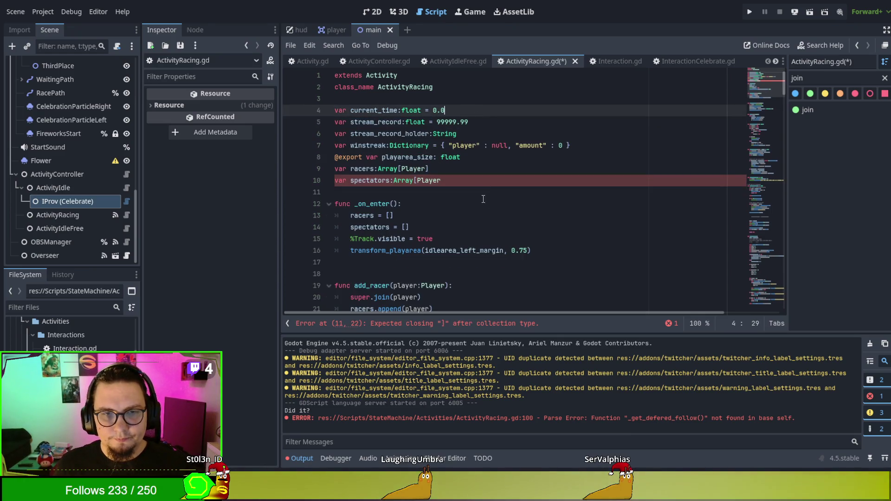
click(478, 185)
key(ctrl+v)
click(480, 185)
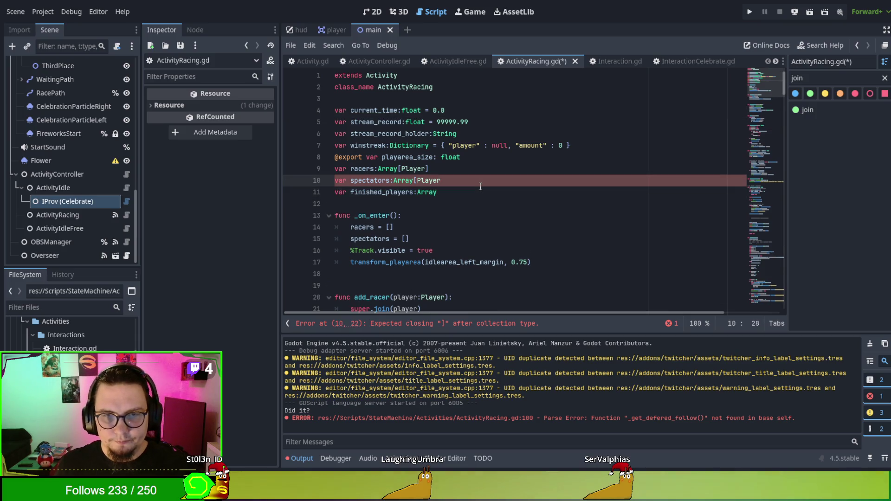
key(BackSpace)
key(BackSpace)
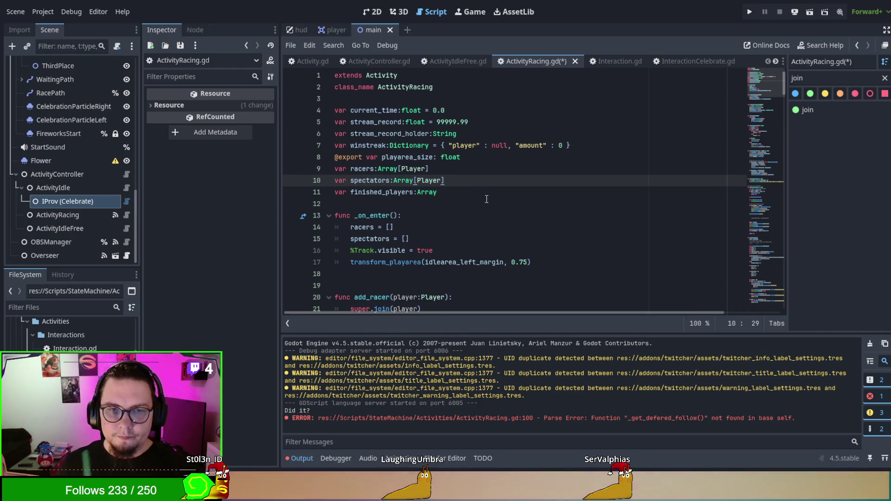
click(487, 204)
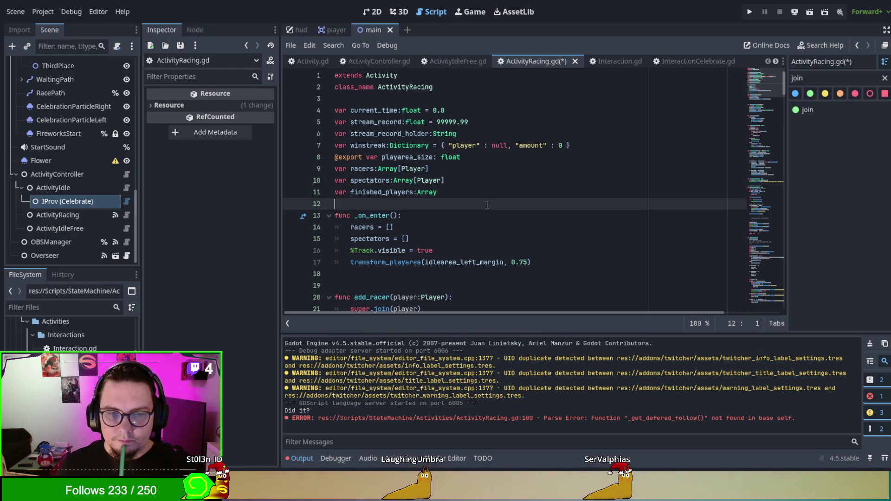
double_click(364, 168)
double_click(369, 181)
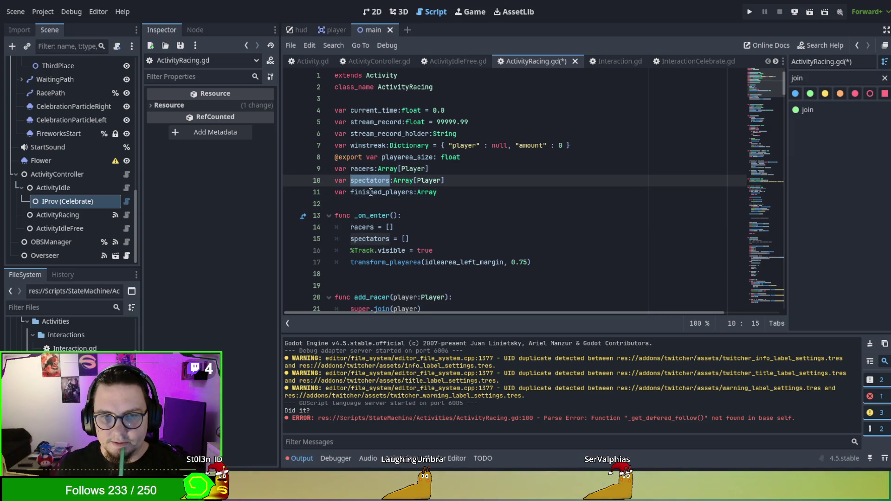
double_click(370, 238)
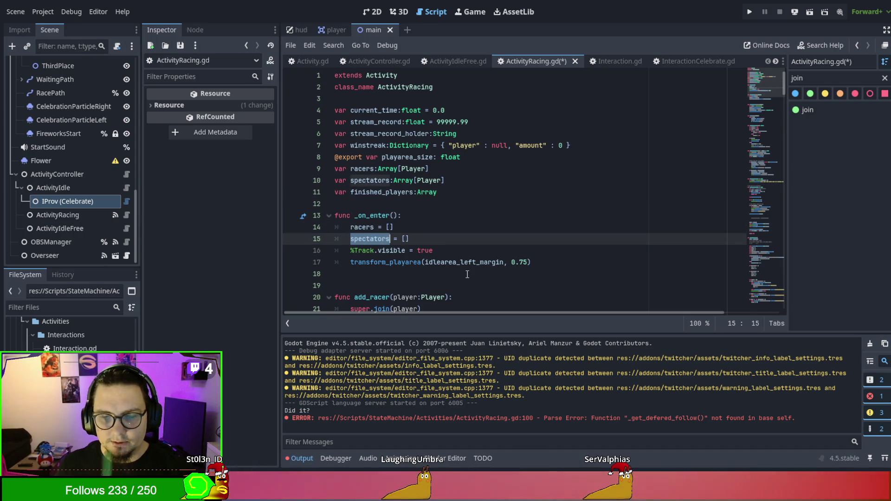
scroll(467, 275, down, 2)
scroll(450, 218, down, 13)
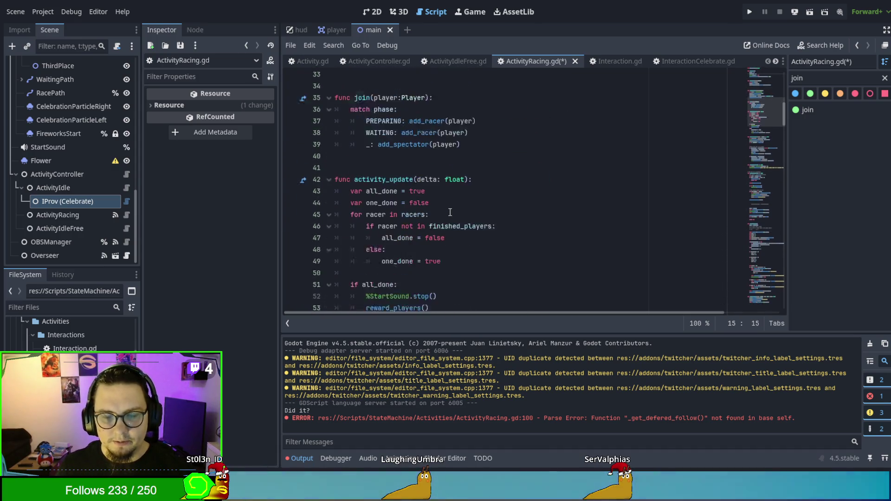
scroll(450, 213, down, 7)
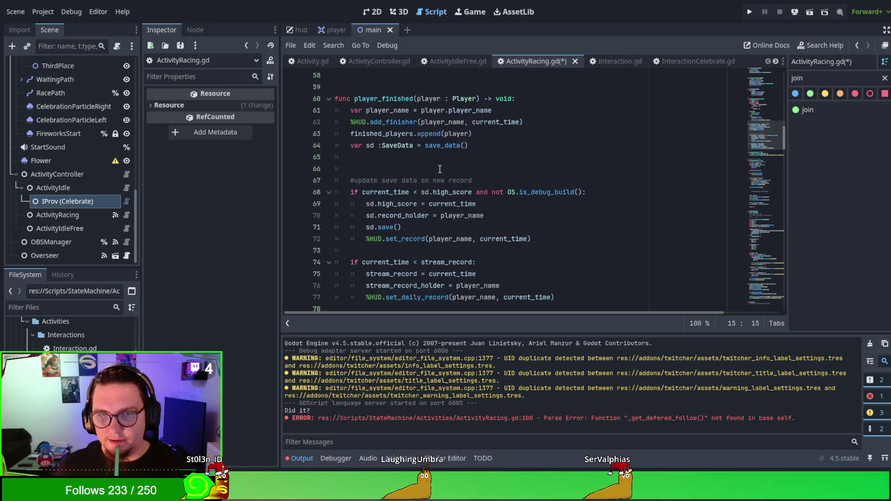
scroll(456, 167, down, 6)
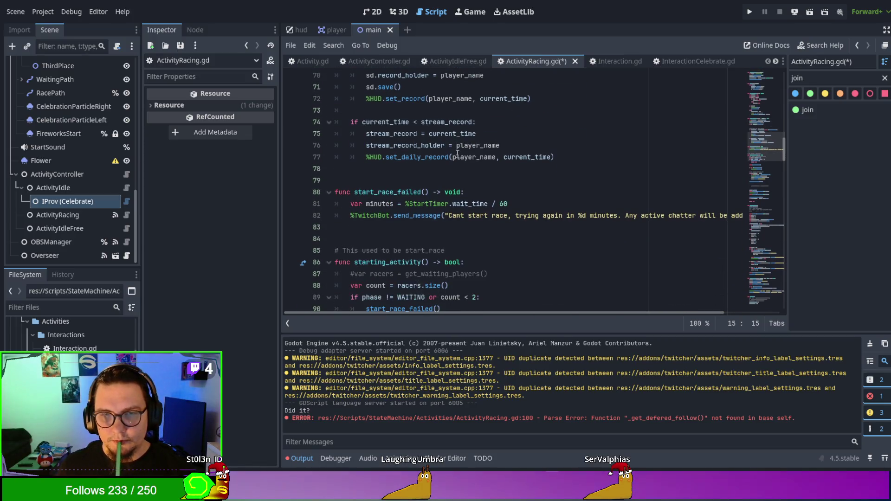
scroll(457, 153, down, 6)
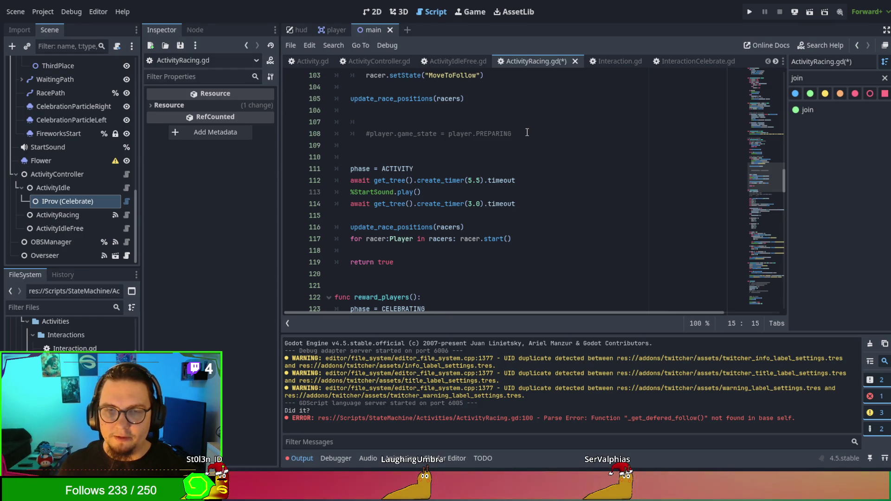
drag(527, 133, 519, 114)
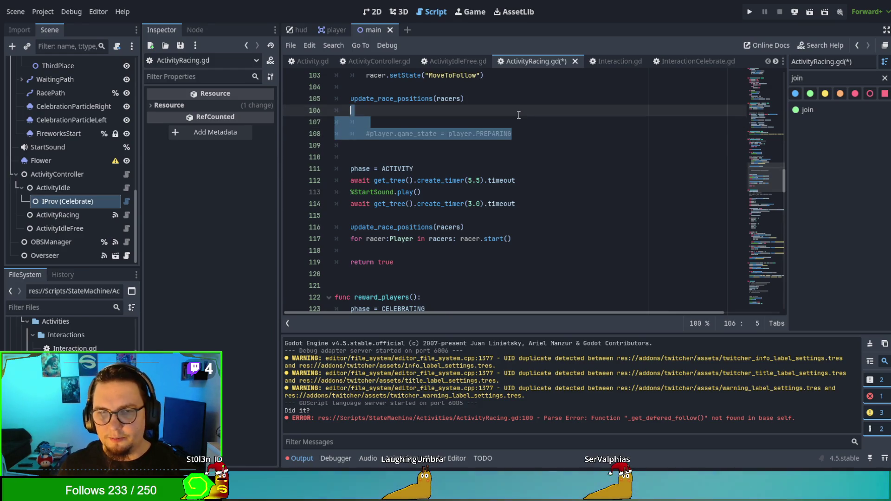
click(525, 122)
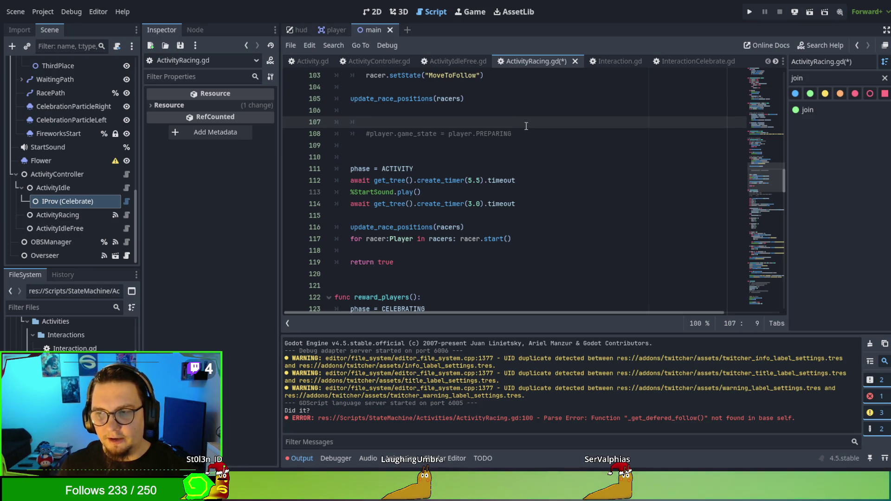
scroll(527, 126, down, 1)
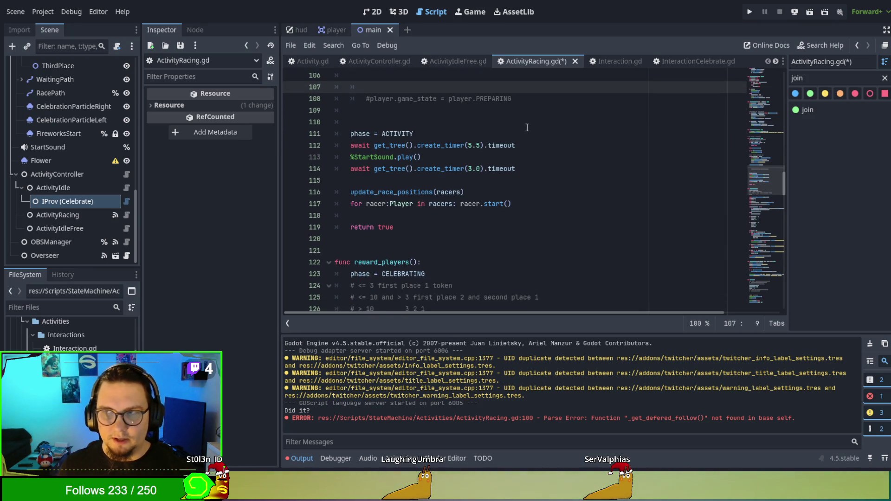
scroll(527, 127, down, 1)
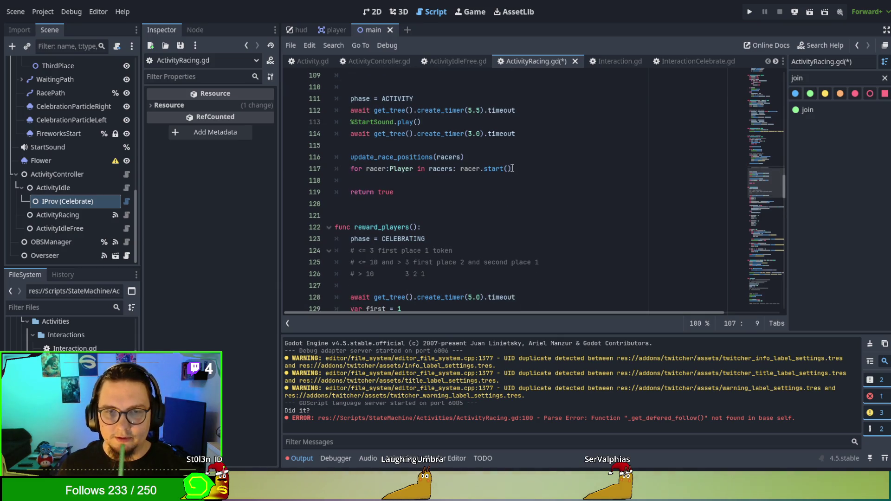
scroll(513, 169, down, 4)
scroll(513, 167, down, 9)
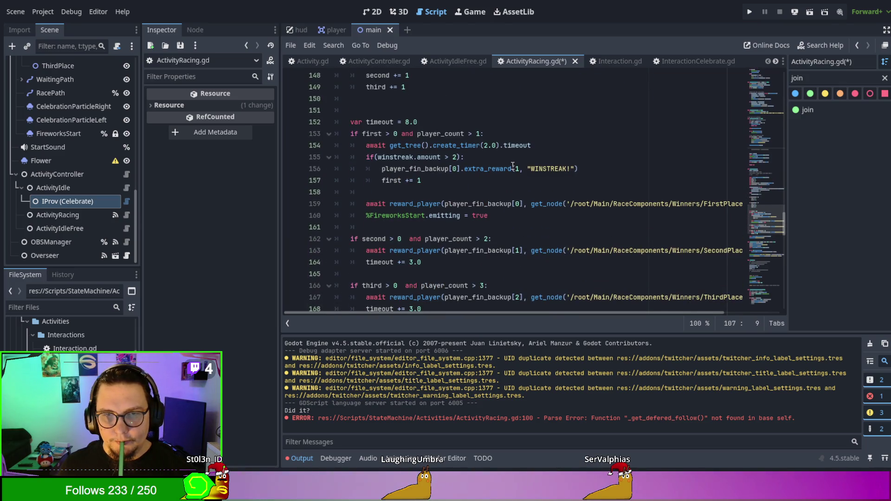
drag(390, 145, 531, 146)
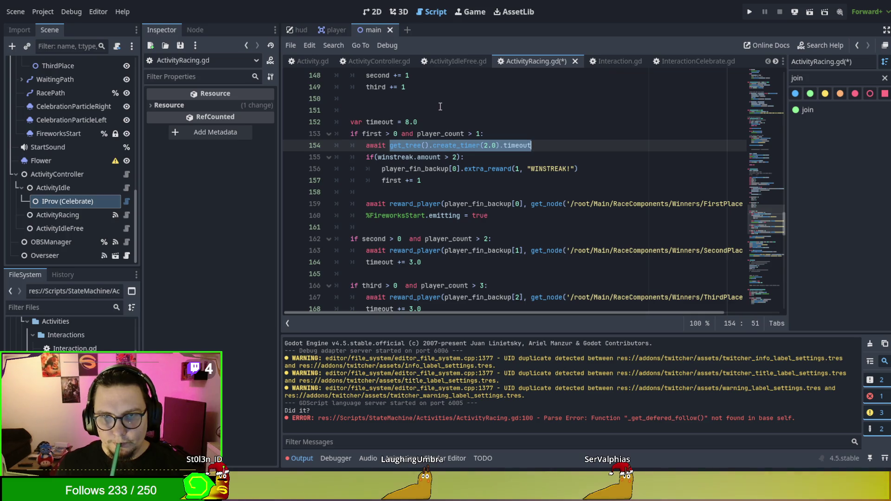
key(F5)
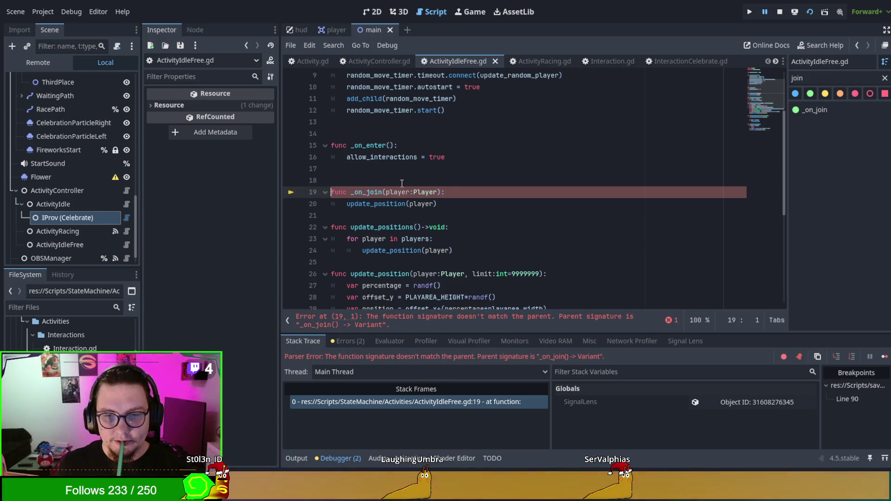
- Add a _player:Player parameter to the base _on_join method in Activity.gd
double_click(379, 193)
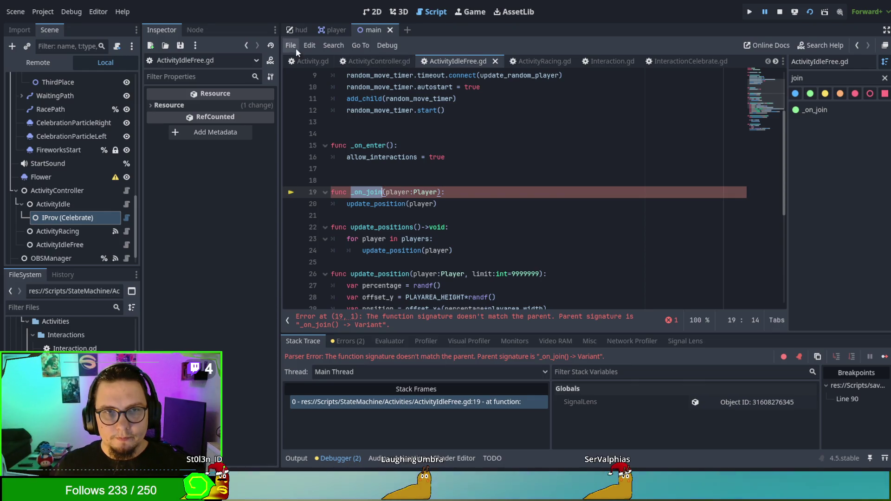
click(312, 61)
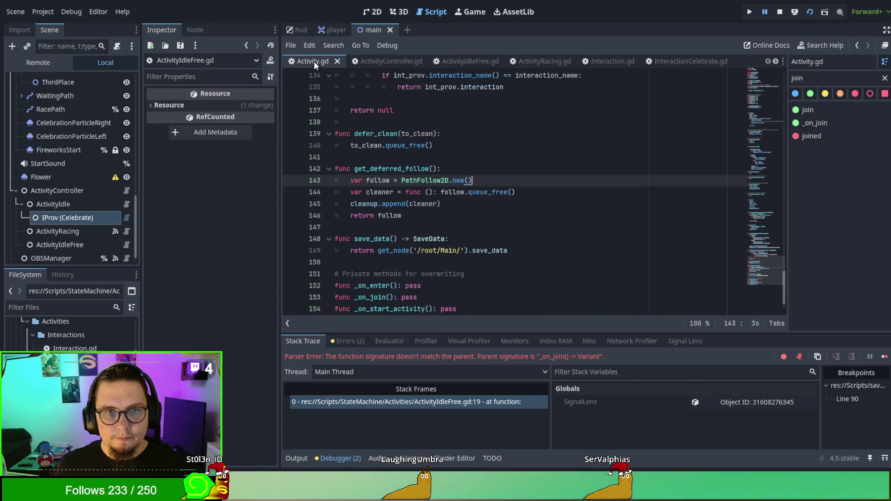
click(815, 122)
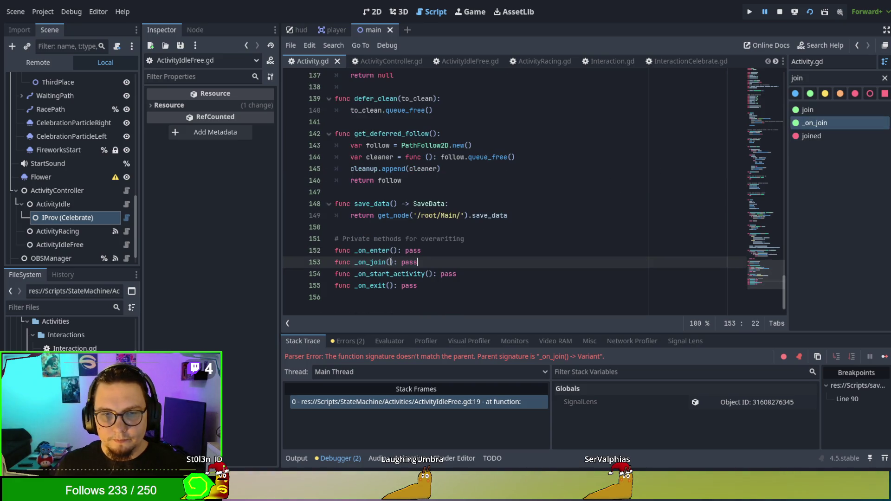
text(player:P)
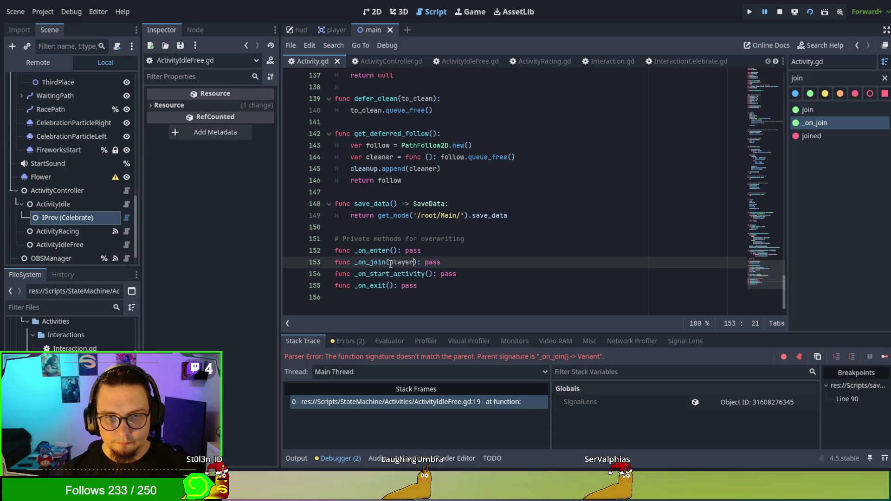
text(layer)
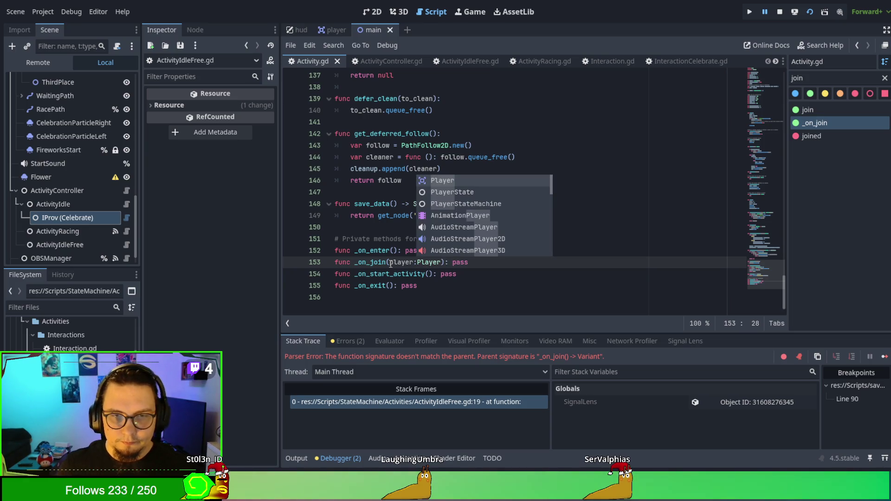
click(398, 274)
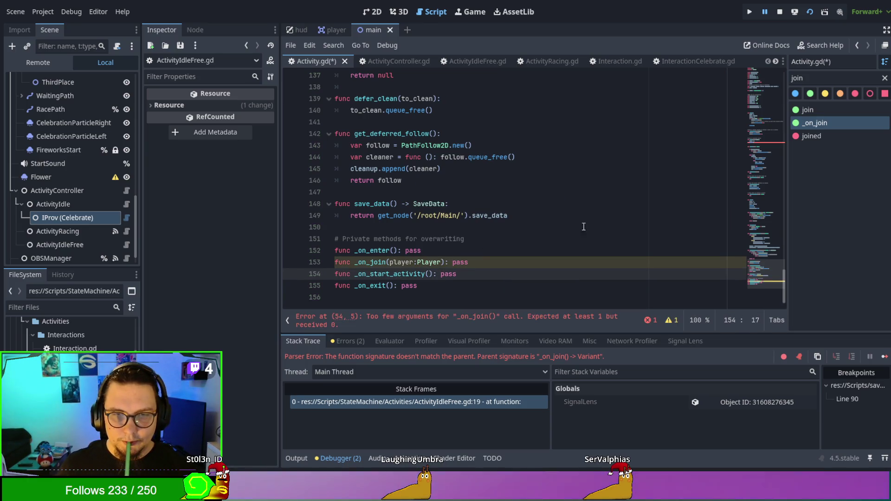
click(389, 262)
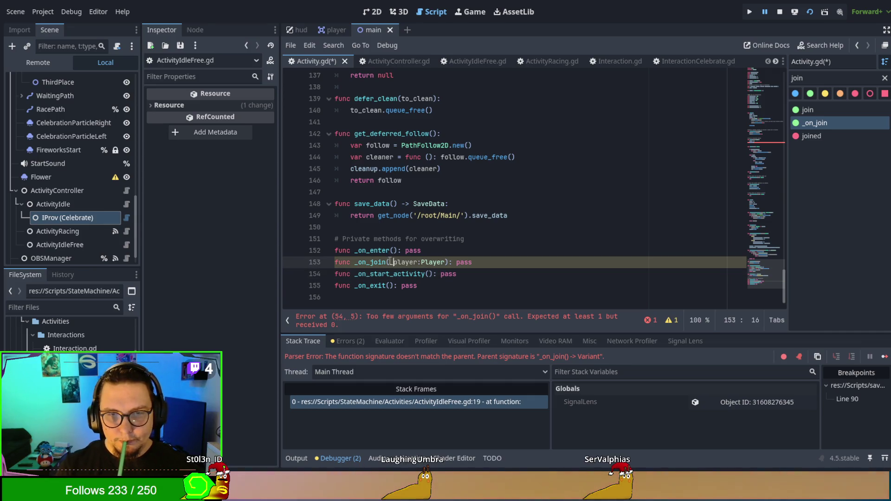
text(_)
- Make join call _on_join(player), rename its _player parameter to player, and save
click(809, 109)
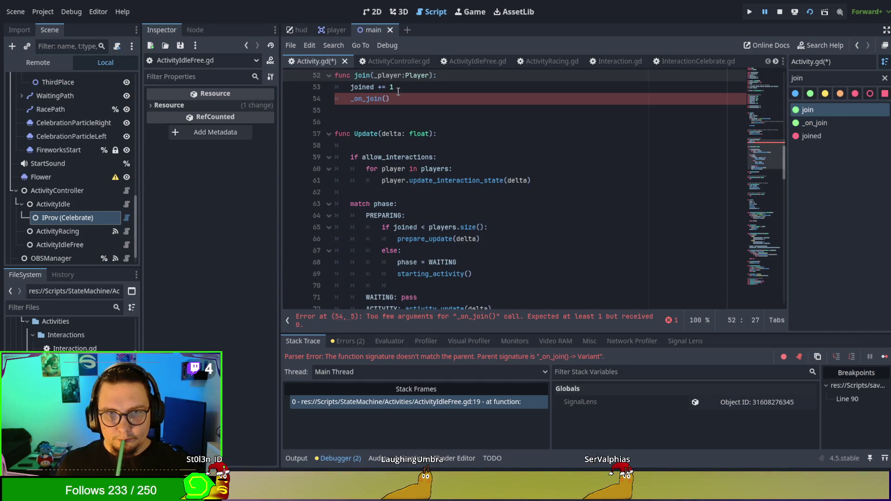
click(383, 99)
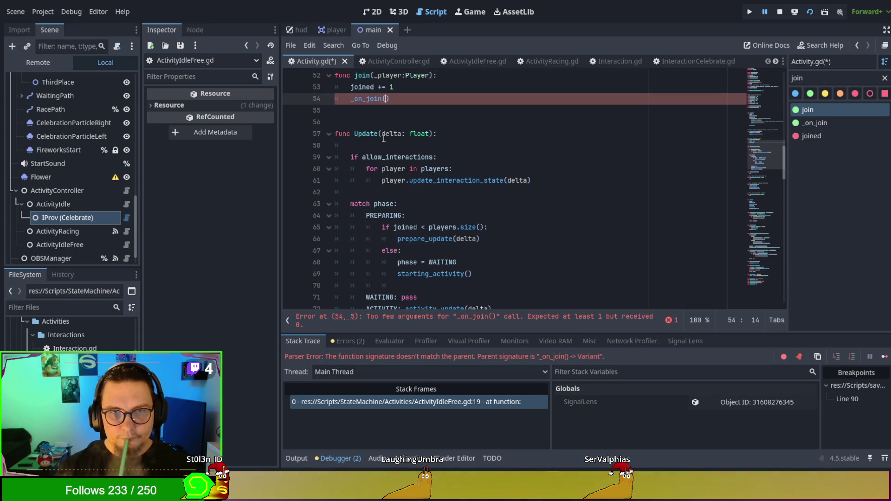
text(-)
key(BackSpace)
text(player)
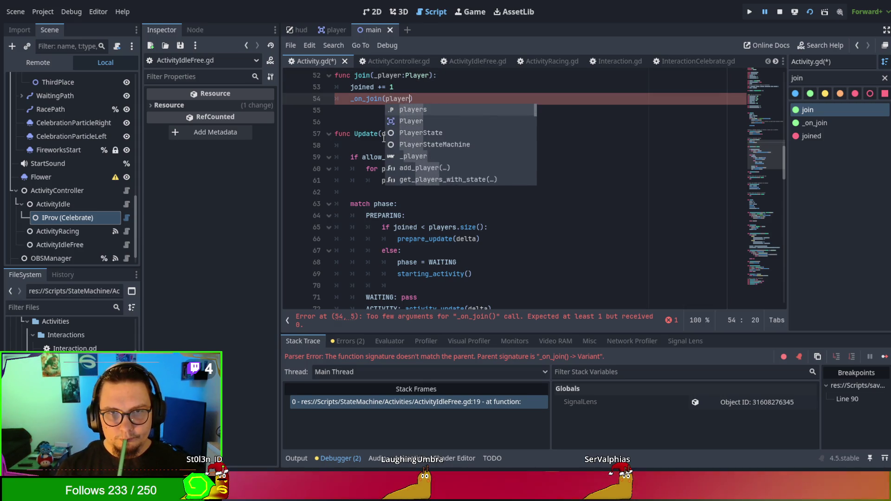
key(Escape)
key(Up)
key(Up)
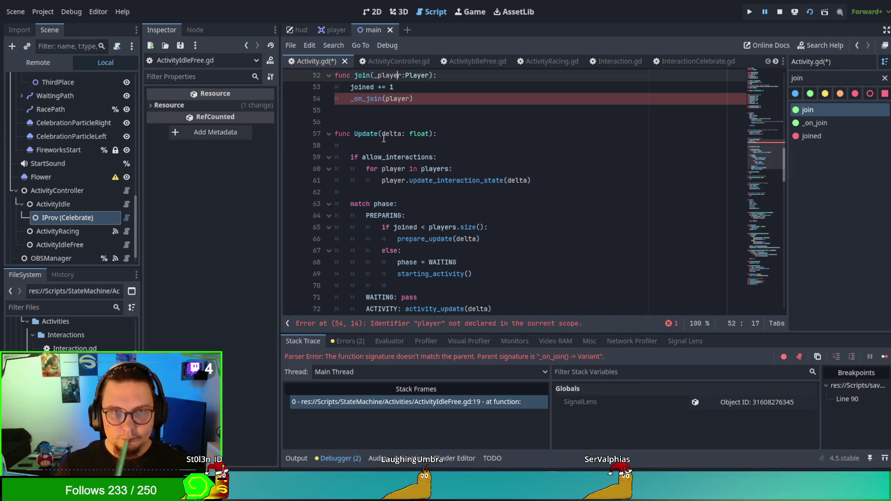
key(Left)
key(Left)
key(BackSpace)
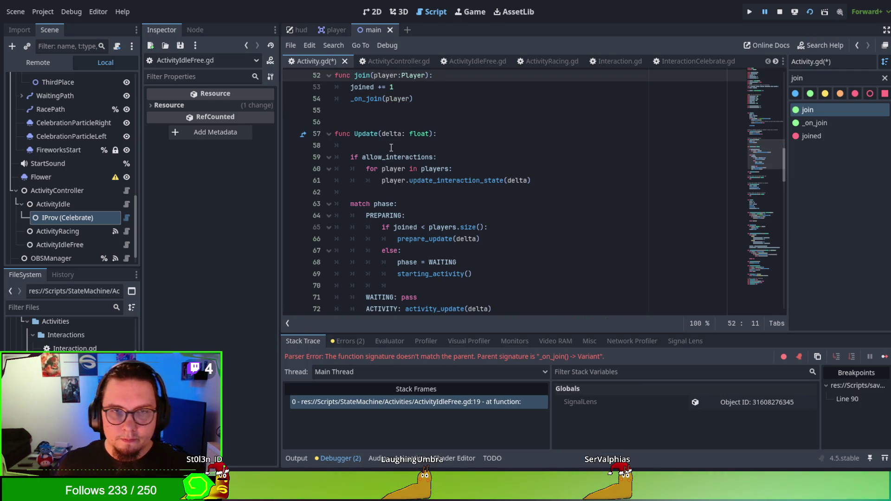
click(391, 147)
key(ctrl+s)
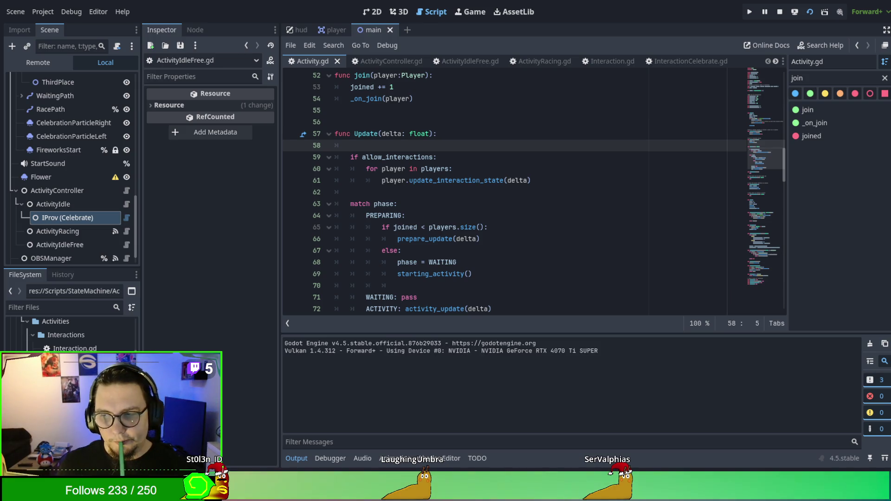
- In the running game, add a player and start the race, then stop with F8
click(25, 311)
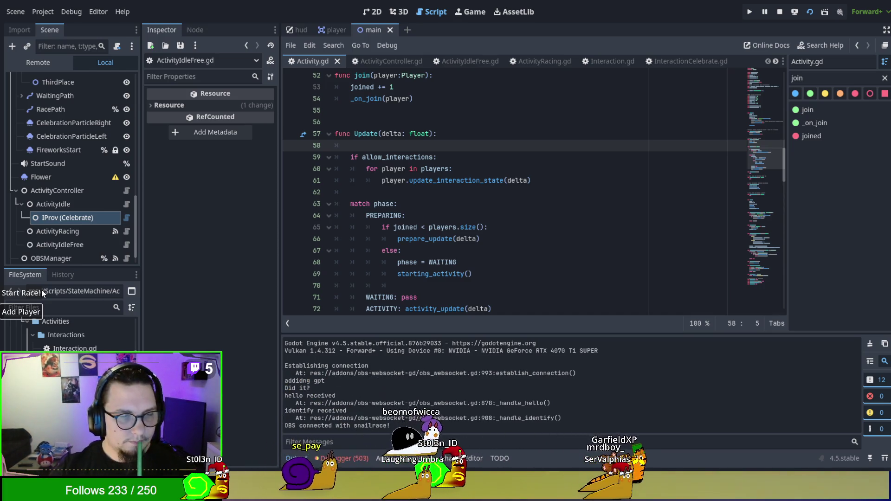
click(32, 297)
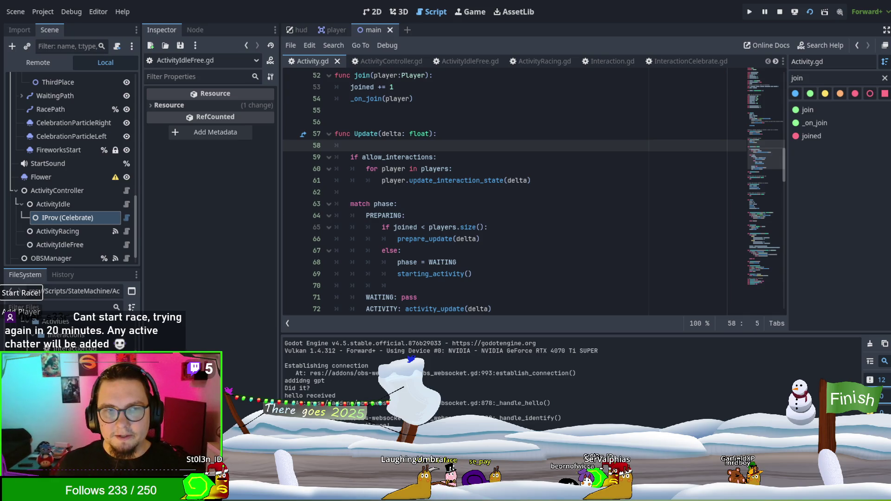
key(F8)
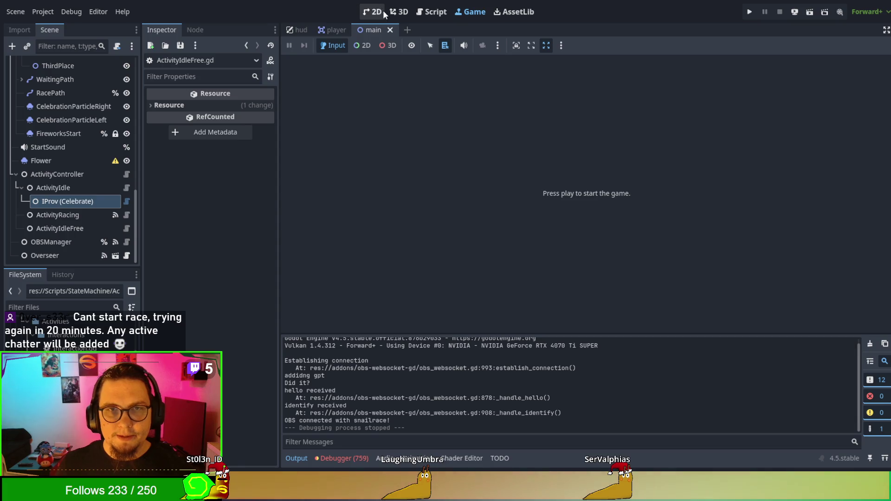
click(432, 11)
- Move phase = PREPARING below players = [] in Enter() and save Activity.gd
scroll(519, 202, up, 4)
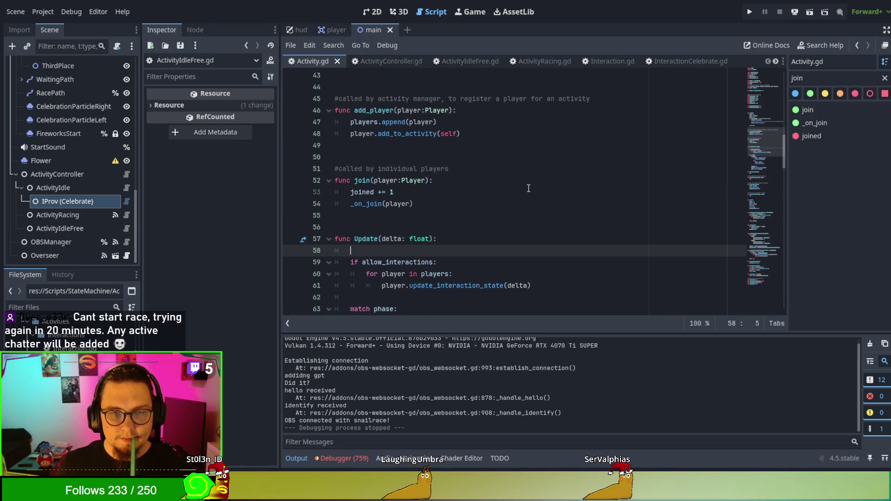
scroll(519, 201, up, 4)
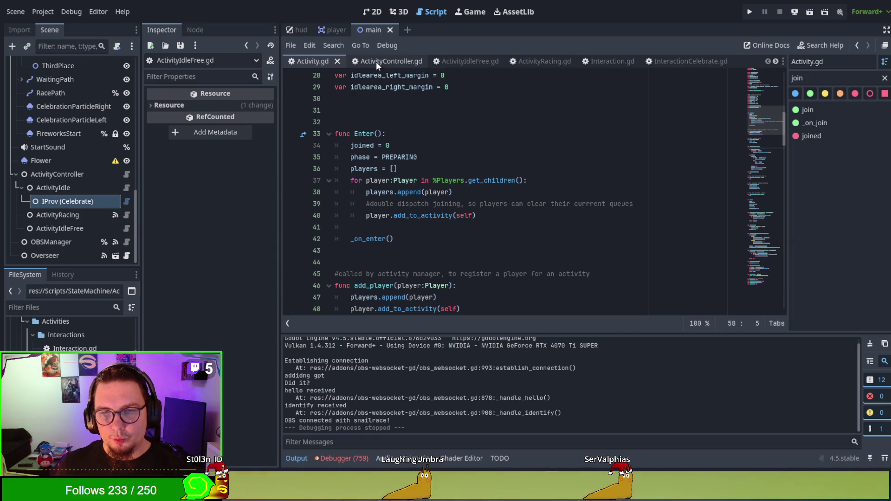
double_click(397, 157)
drag(422, 156, 430, 149)
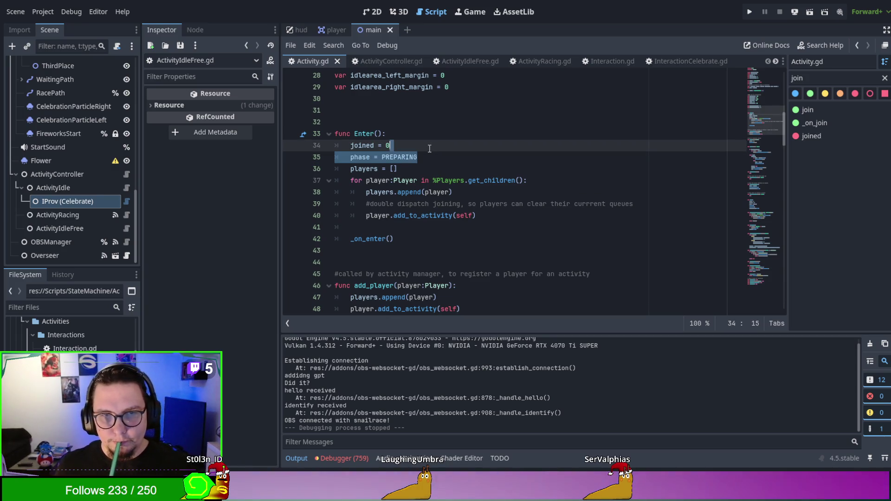
key(ctrl+x)
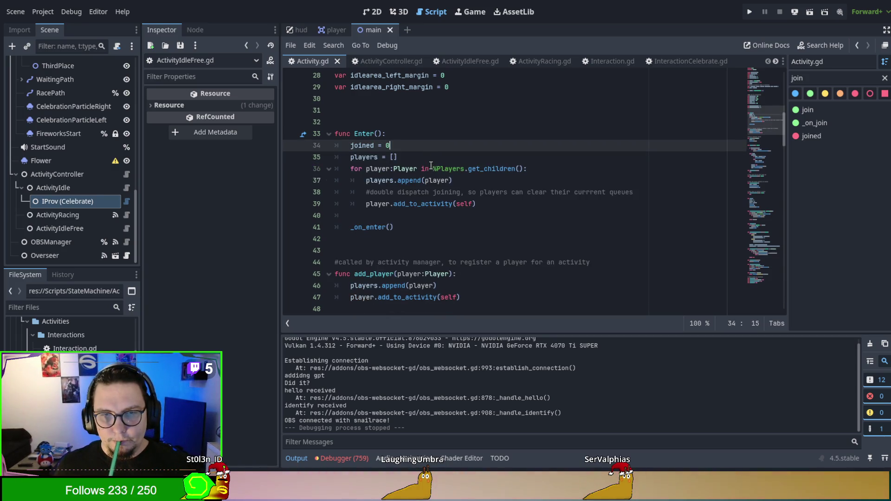
click(429, 160)
key(ctrl+v)
scroll(429, 160, down, 1)
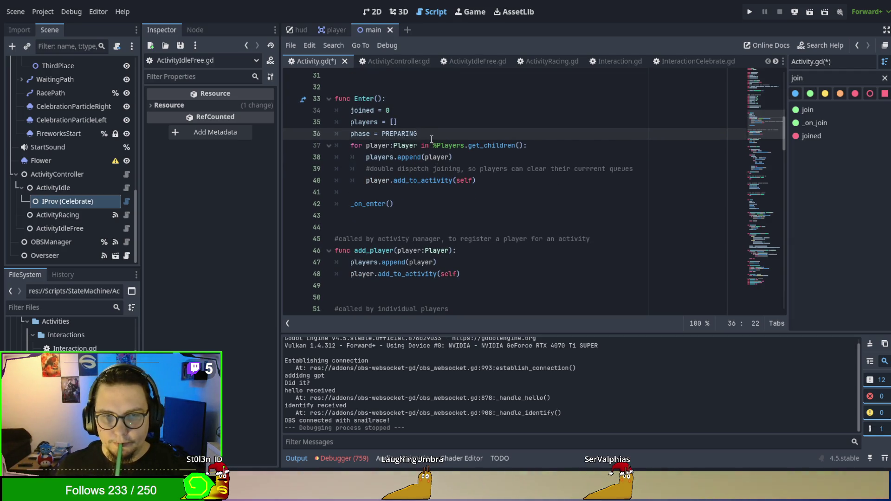
scroll(432, 140, down, 1)
click(371, 168)
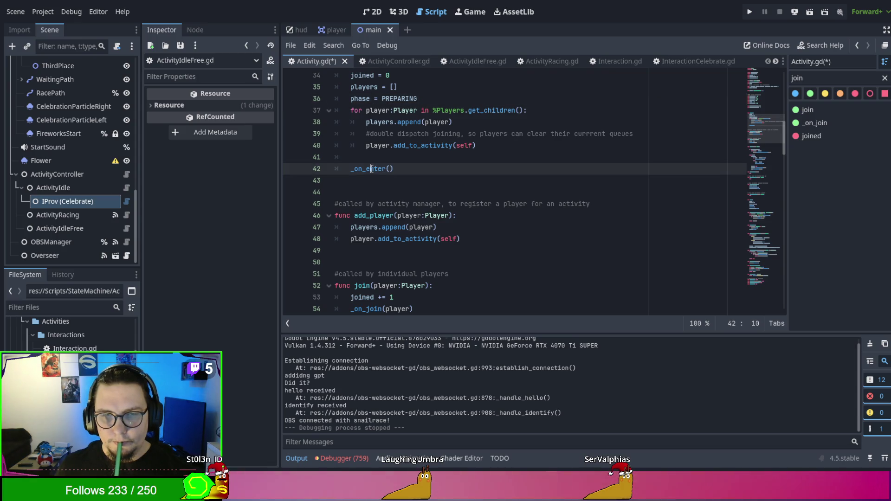
key(ctrl+s)
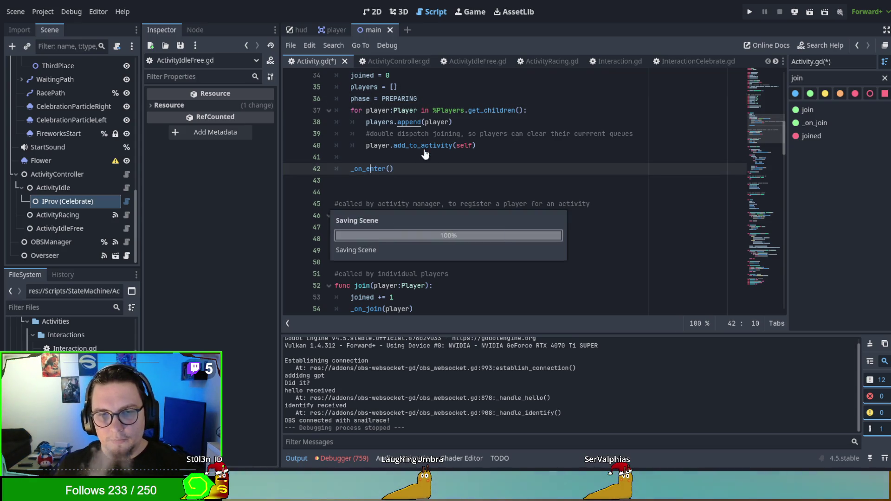
- Inspect the joined += 1 statement on line 53, then switch to ActivityRacing.gd
scroll(370, 198, down, 3)
double_click(361, 193)
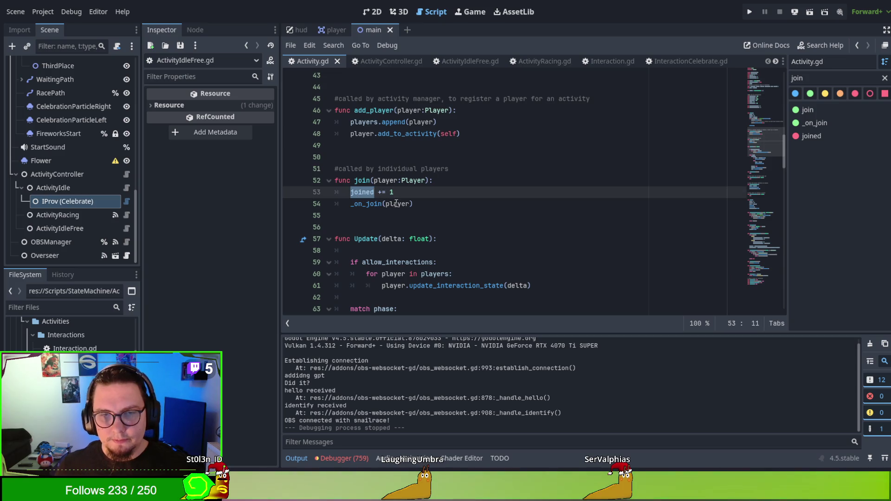
click(367, 192)
mouse_move(400, 196)
mouse_down()
mouse_move(338, 192)
mouse_move(350, 193)
mouse_up()
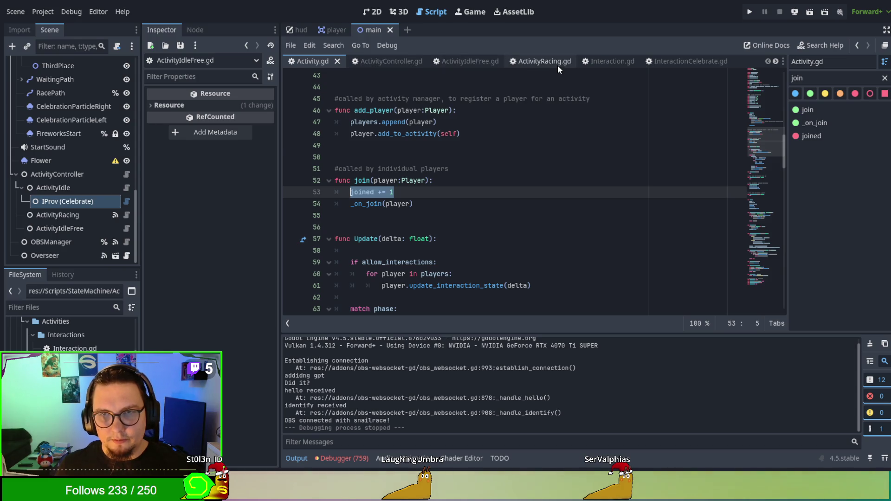
click(532, 61)
scroll(510, 154, up, 10)
- Review add_racer's super.join(player) call, then add a blank line after racers.append(player)
click(808, 109)
scroll(534, 140, up, 3)
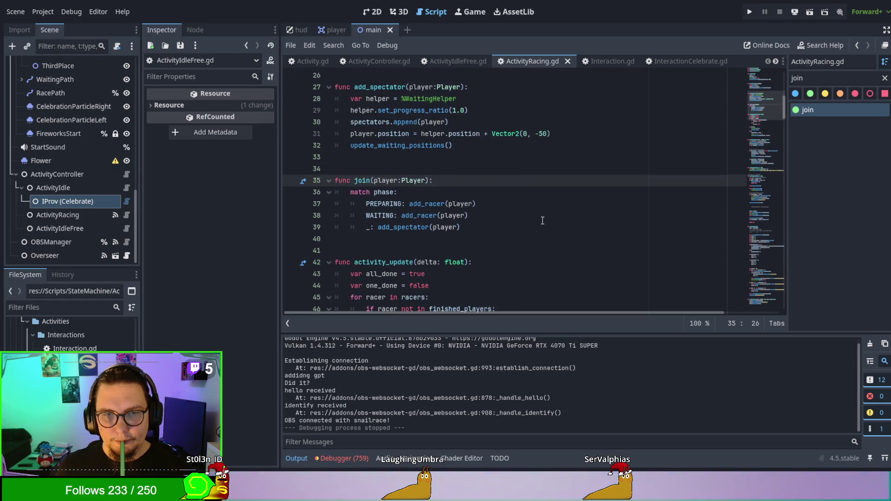
scroll(391, 208, up, 3)
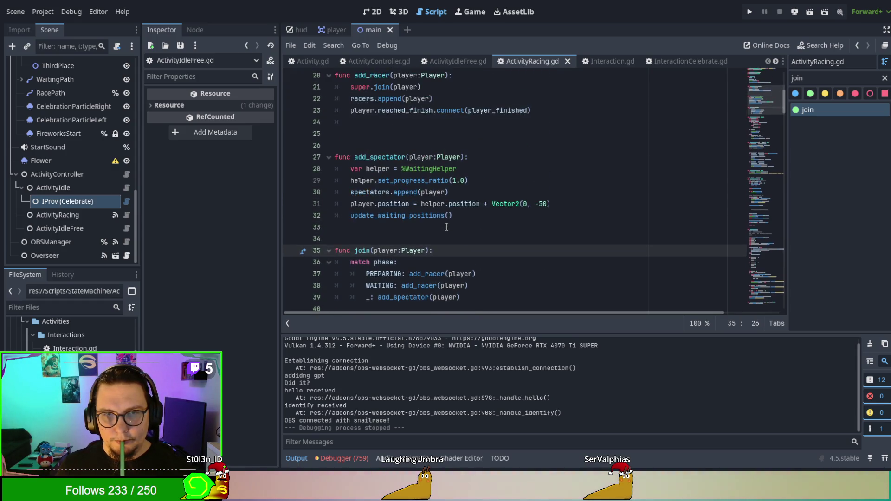
drag(350, 122, 424, 124)
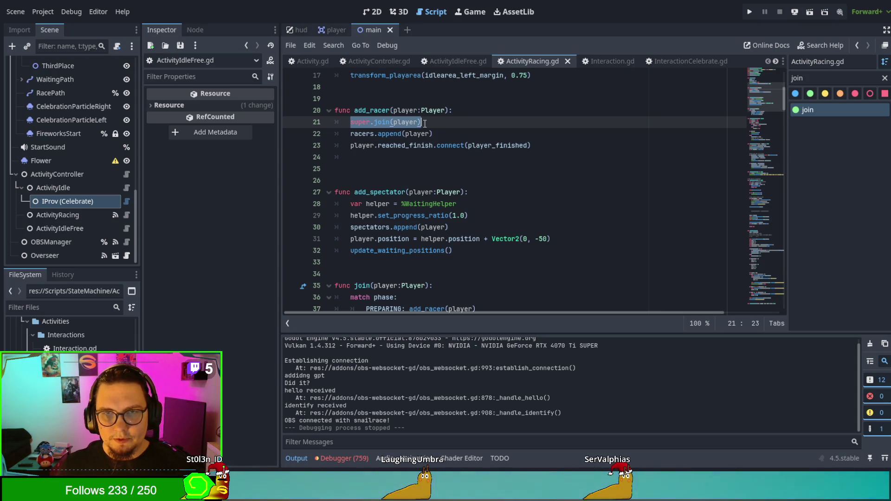
click(315, 60)
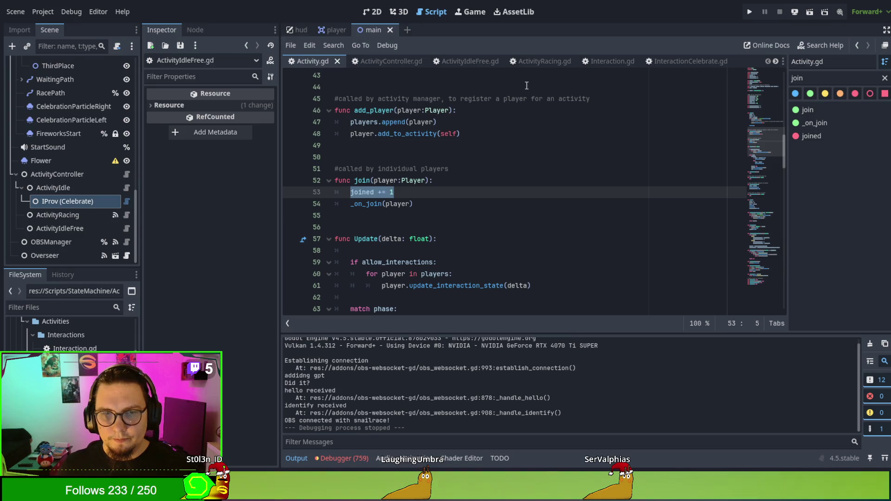
click(541, 62)
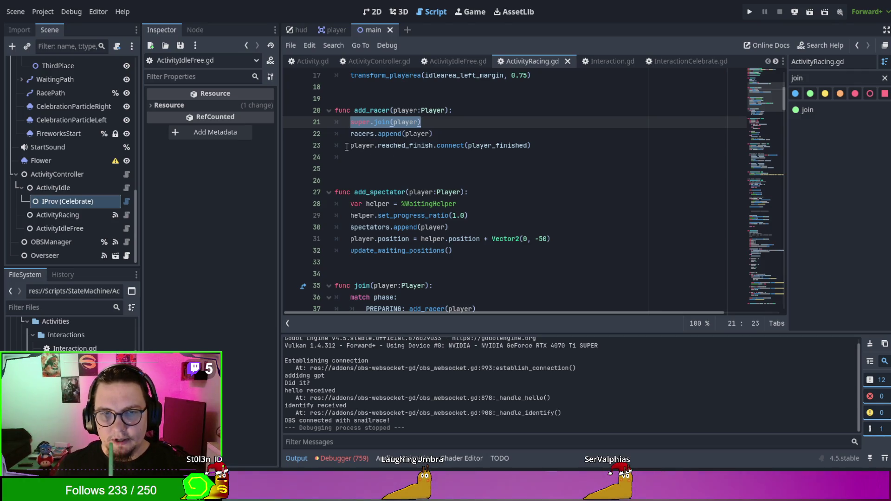
drag(348, 145, 551, 145)
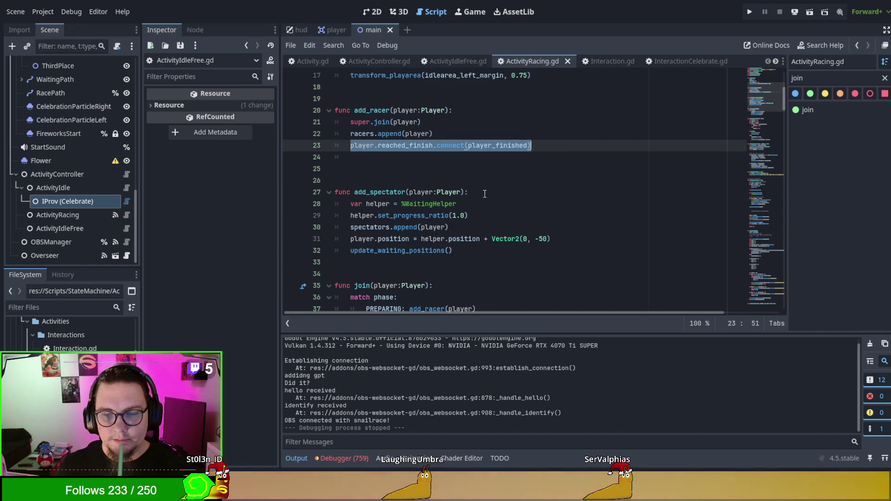
click(460, 123)
click(460, 131)
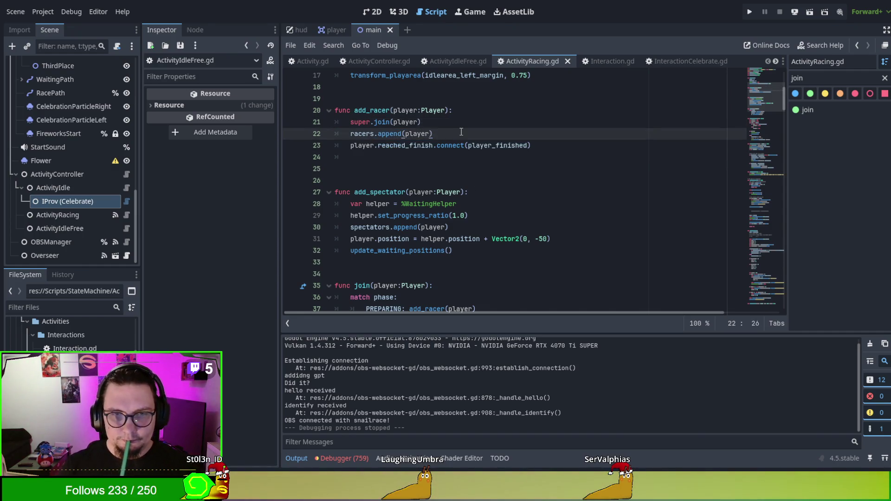
key(Return)
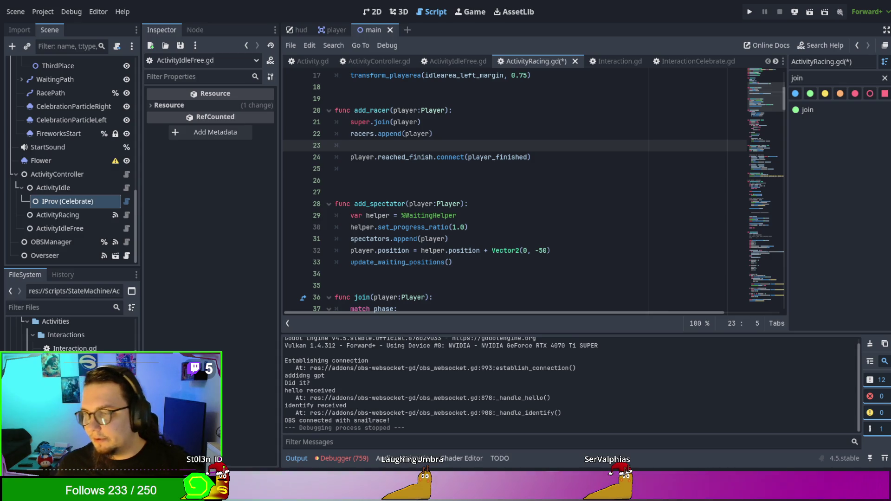
- Select the reached_finish and player identifiers on line 24 to inspect them
click(479, 168)
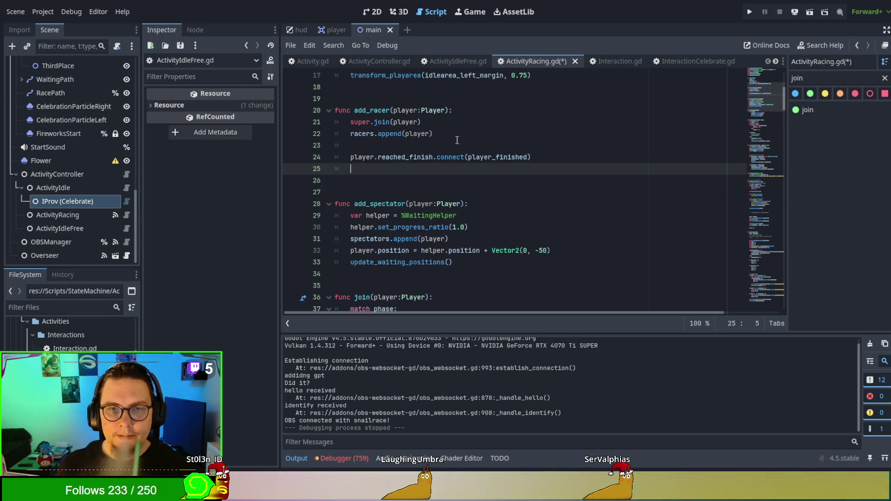
double_click(407, 158)
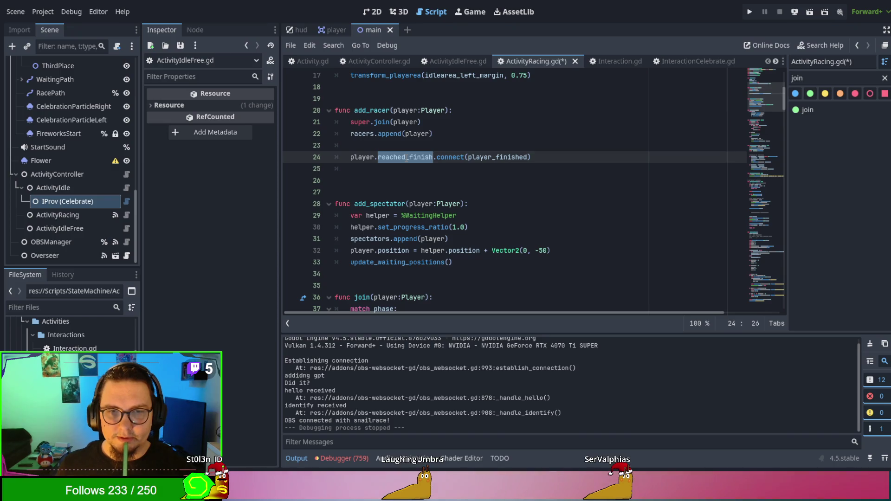
key(Home)
key(ctrl+shift+Right)
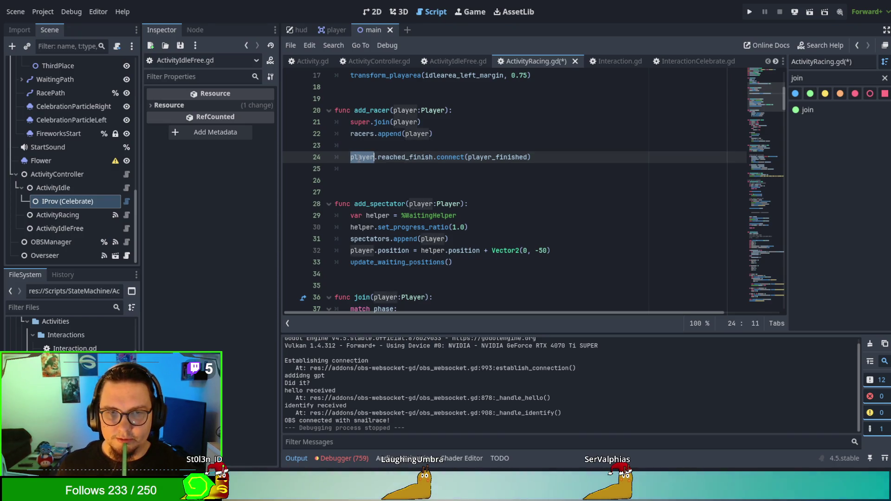
click(404, 158)
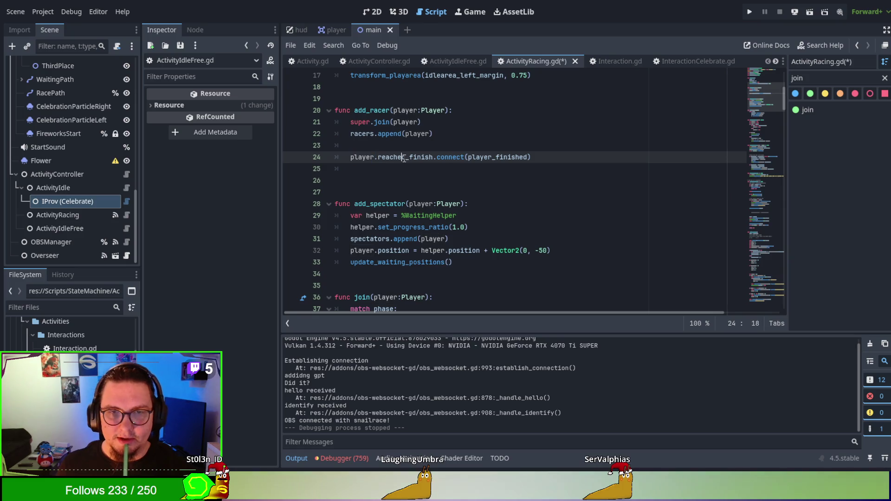
double_click(403, 158)
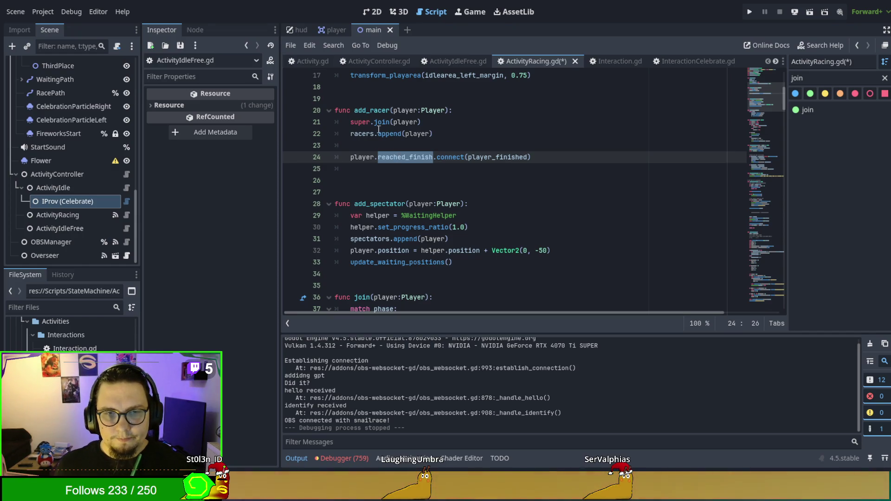
- Glance at ActivityIdleFree.gd and player_finished in ActivityRacing.gd, then return to Activity.gd
click(307, 64)
click(455, 61)
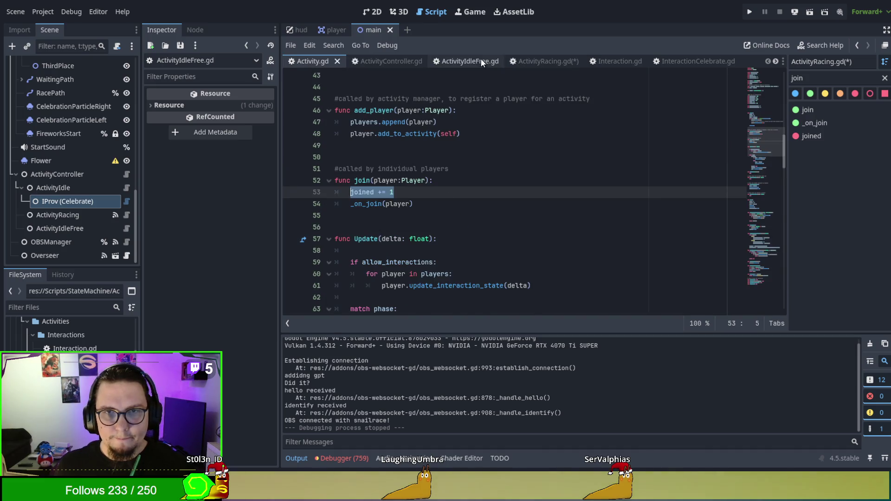
click(533, 63)
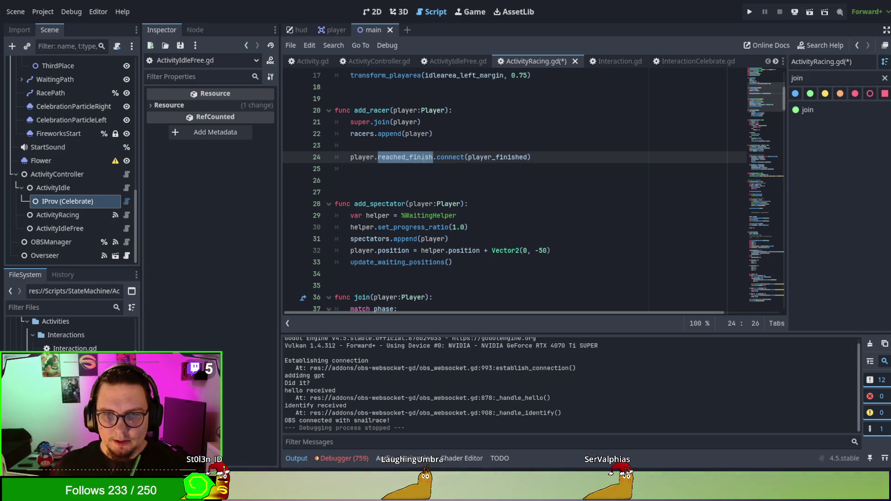
double_click(496, 157)
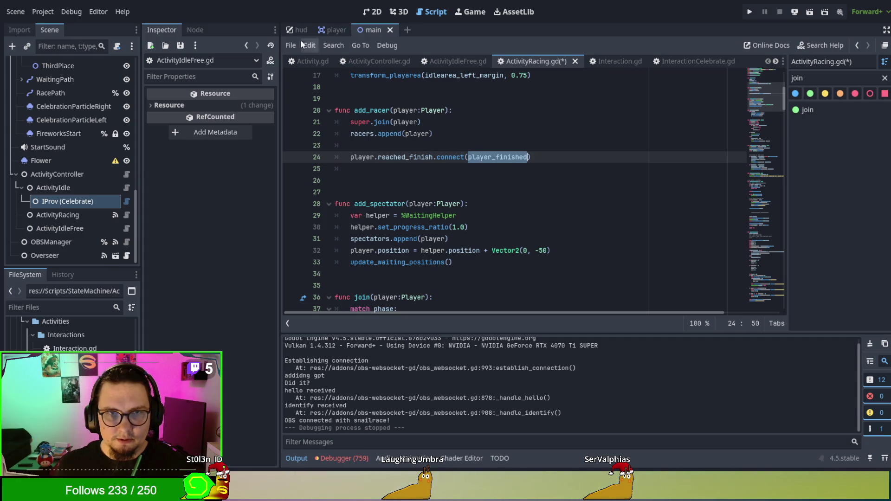
click(301, 63)
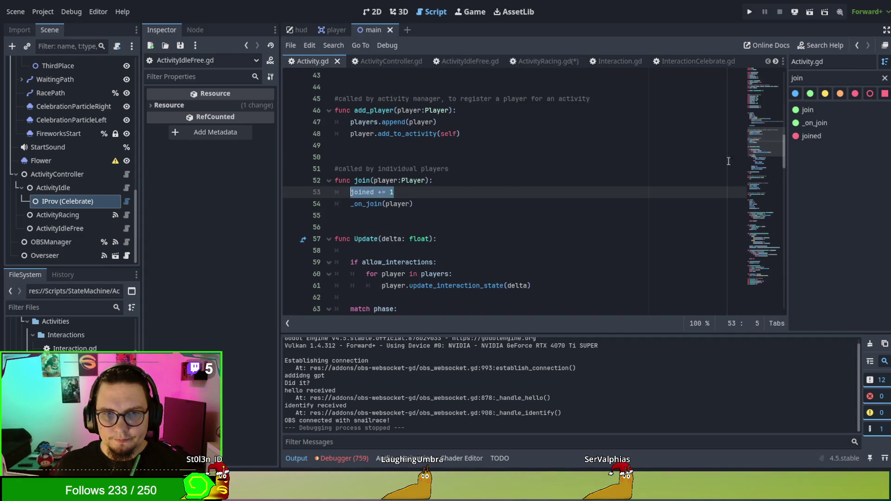
- Below defer_clean, write the header func deferred_connect(signal:Signal, callable:Callable)
double_click(797, 78)
text(def)
click(815, 110)
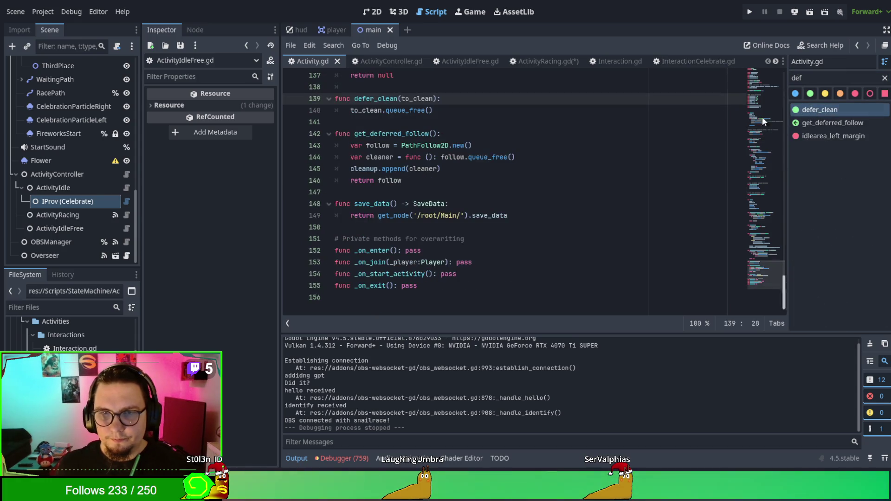
click(382, 123)
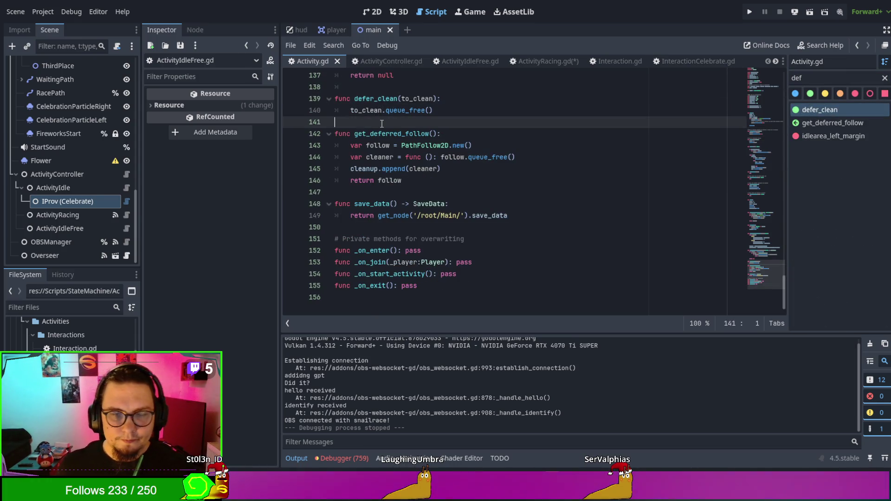
key(Return)
key(Return)
key(Up)
text(func deferred_)
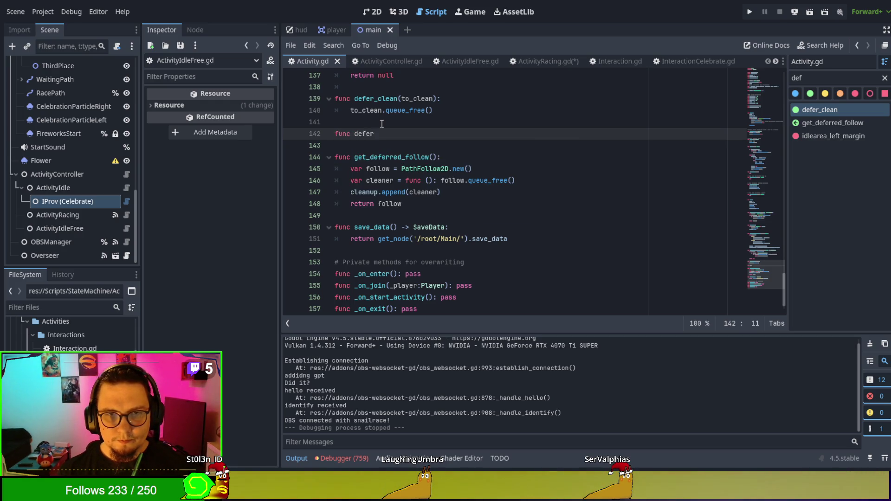
text(connect()
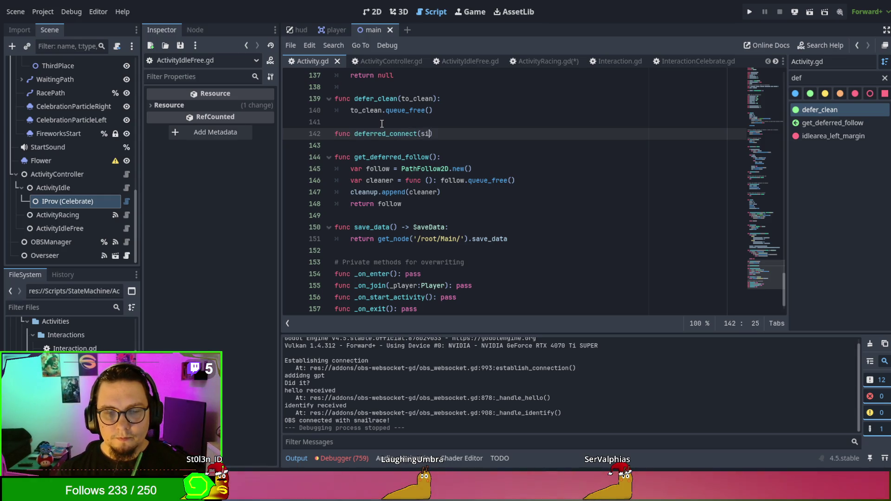
text(signal :)
text(Signal, c)
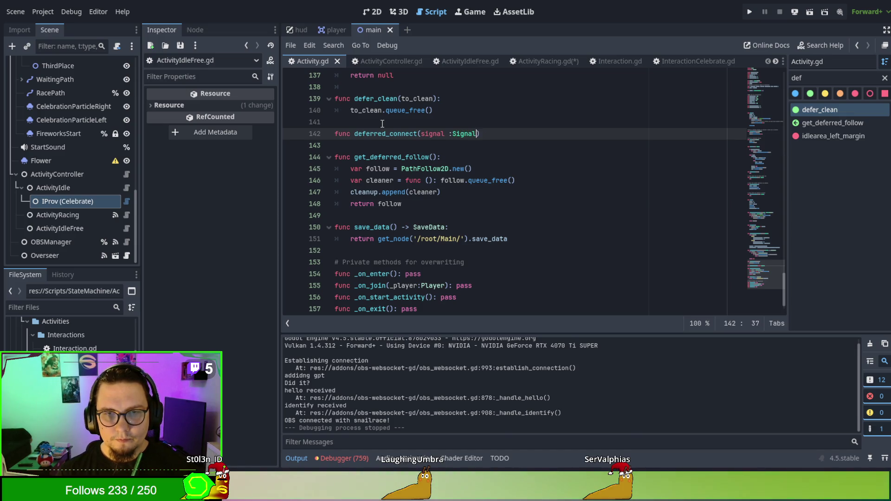
text(allable:C)
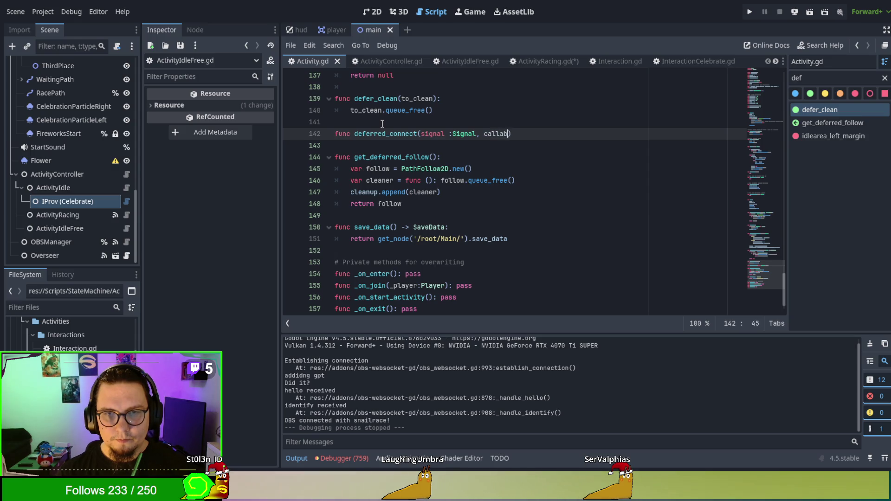
text(allable)
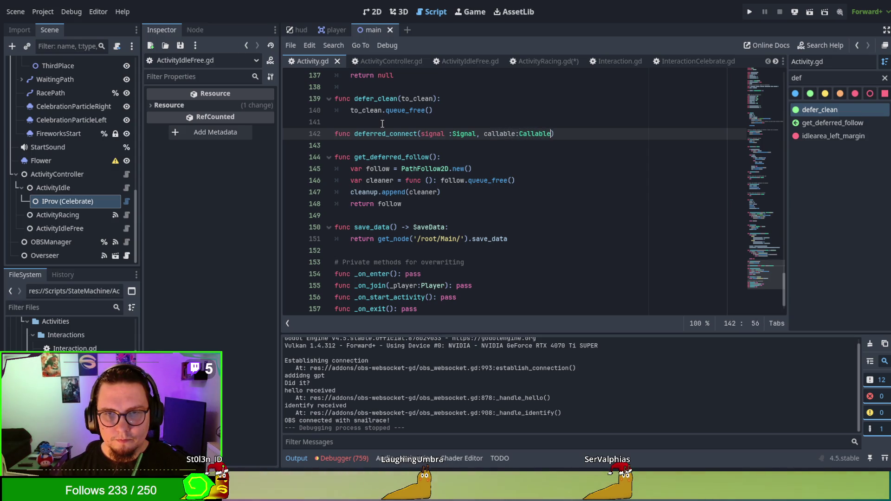
text(:)
- Rename the signal parameter to sig and add the body line sign.connect(callable)
key(Return)
text(signa)
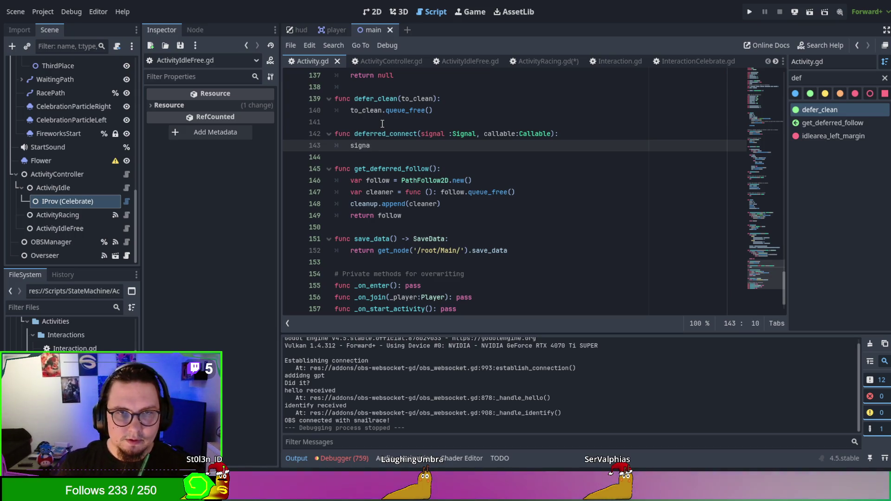
double_click(432, 133)
key(BackSpace)
text(sig)
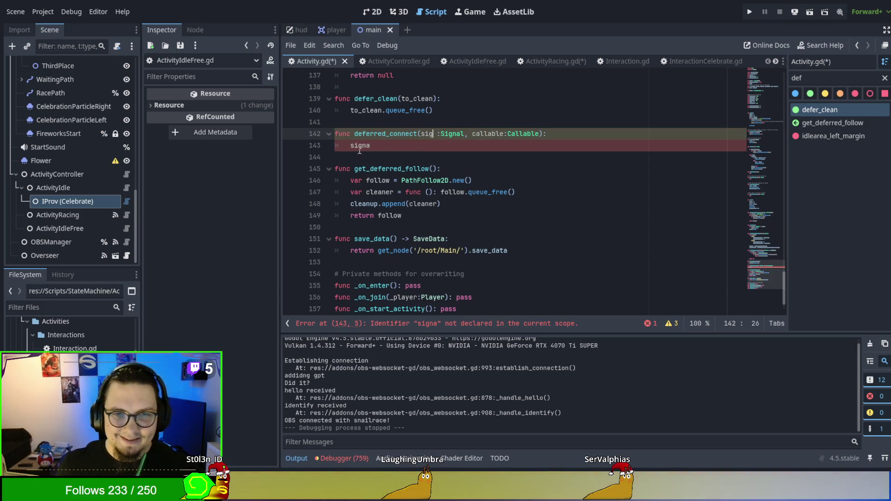
click(351, 146)
double_click(355, 147)
text(sign)
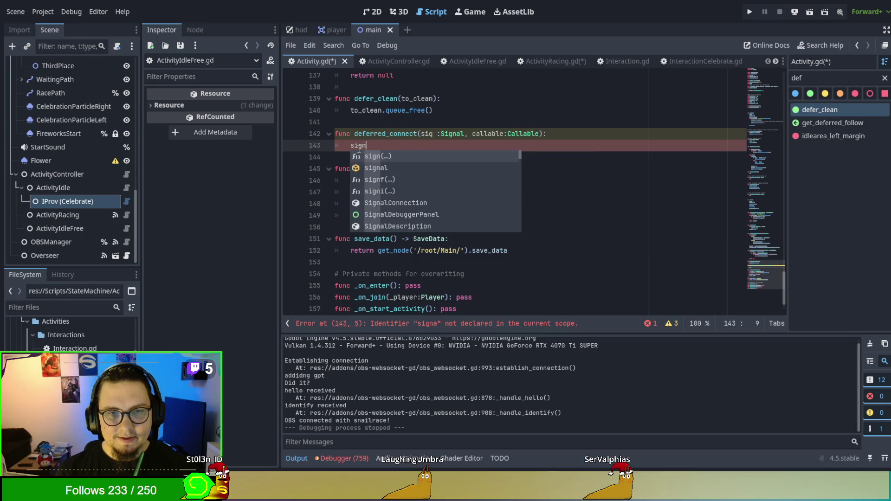
text(.disconnec)
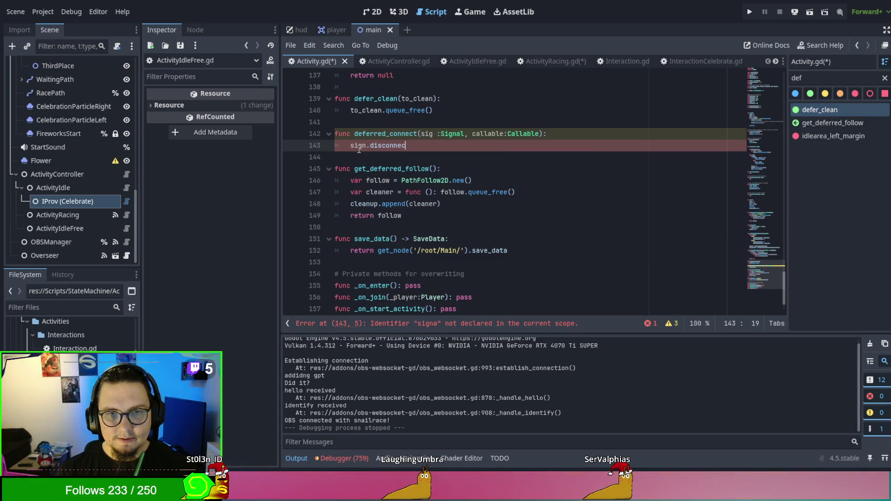
key(BackSpace)
key(BackSpace)
key(BackSpace)
text(conne)
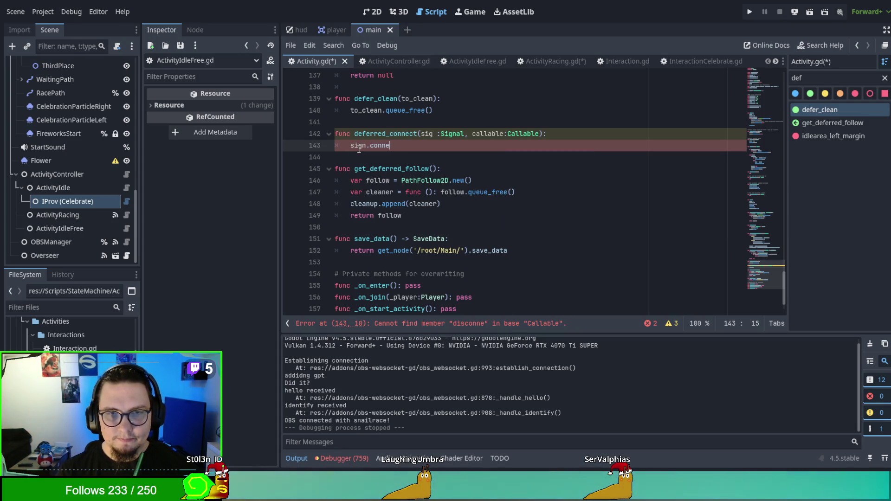
text(ct(callable)
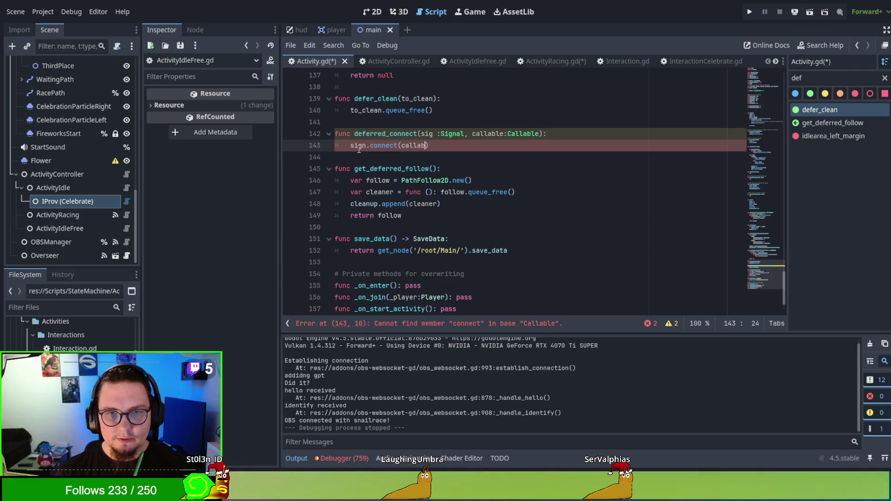
text())
- Add the line var cleaner = func(): sig.disconnect(callable)
key(Return)
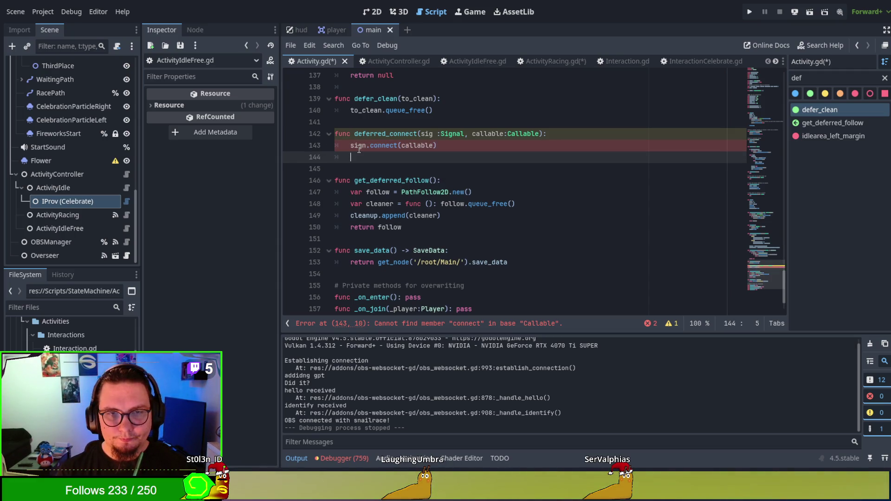
text(var cleaner = func())
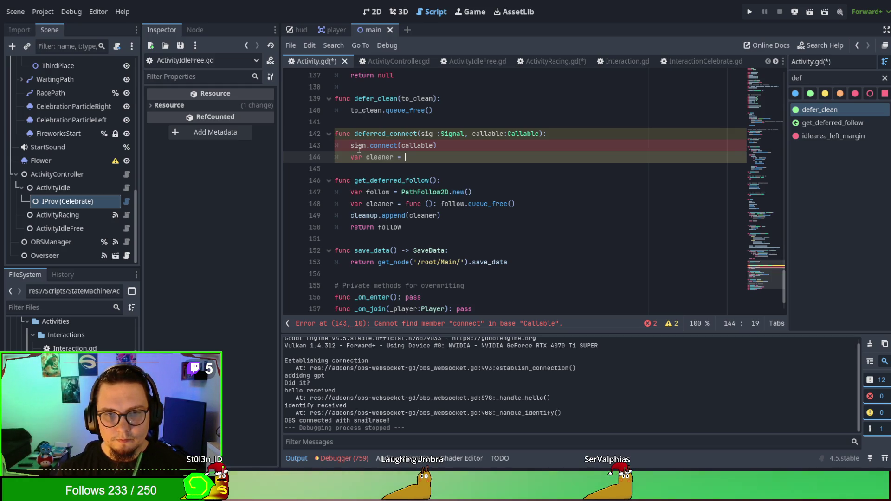
text(")
key(BackSpace)
text(:)
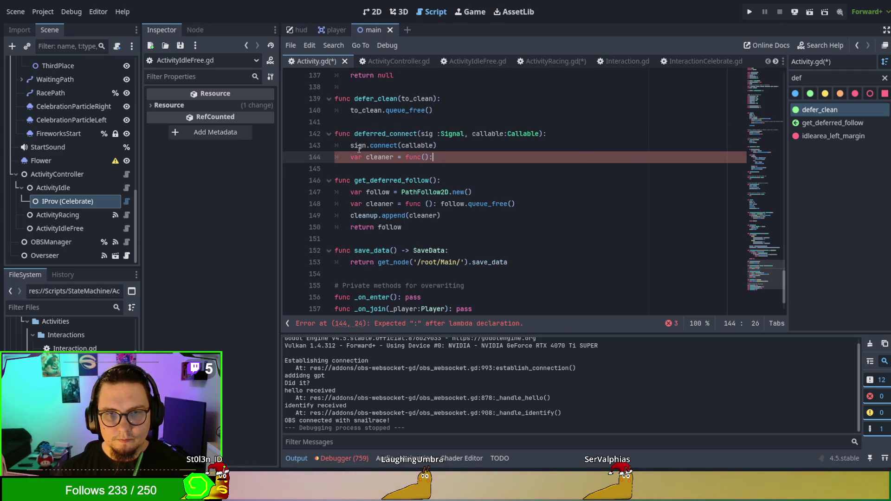
text( sig.disco)
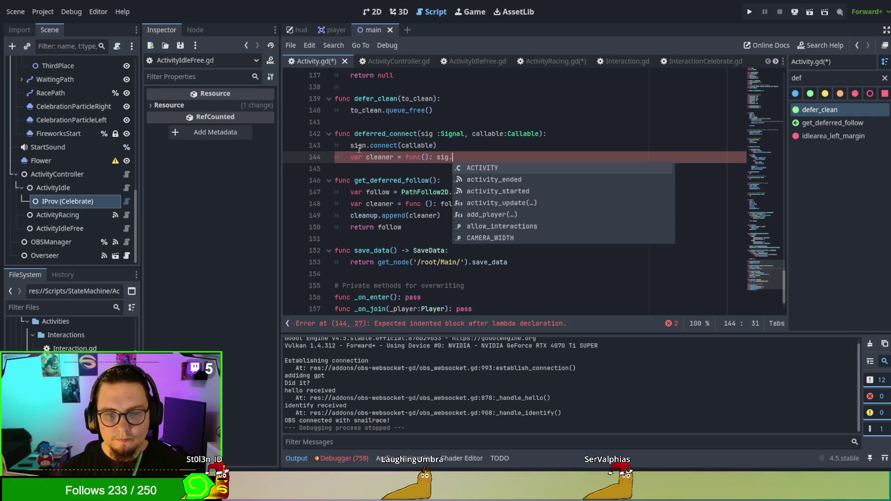
key(Return)
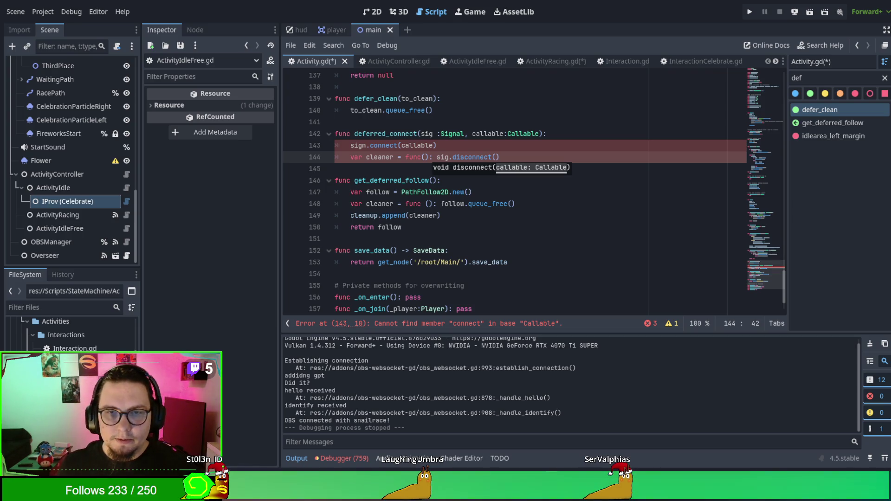
click(502, 160)
text(callable)
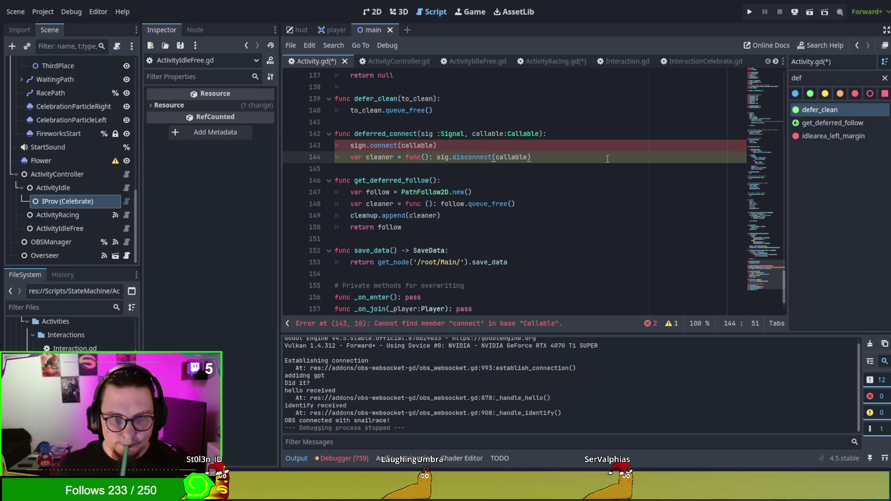
- Append cleanup.append(cleaner) and a final return sign line
key(Return)
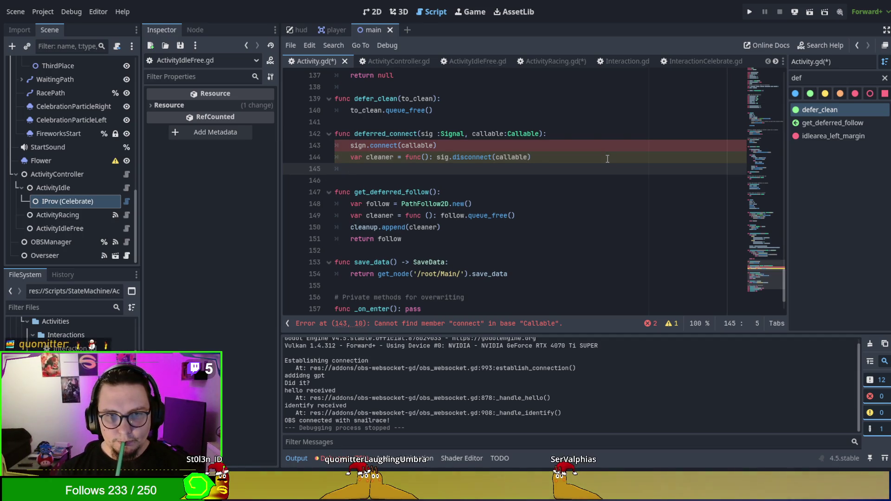
text(cleanu)
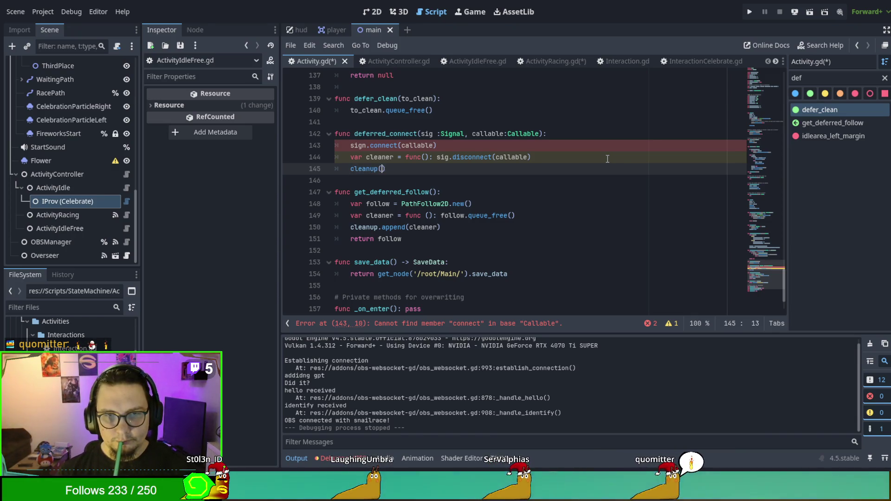
text(p()
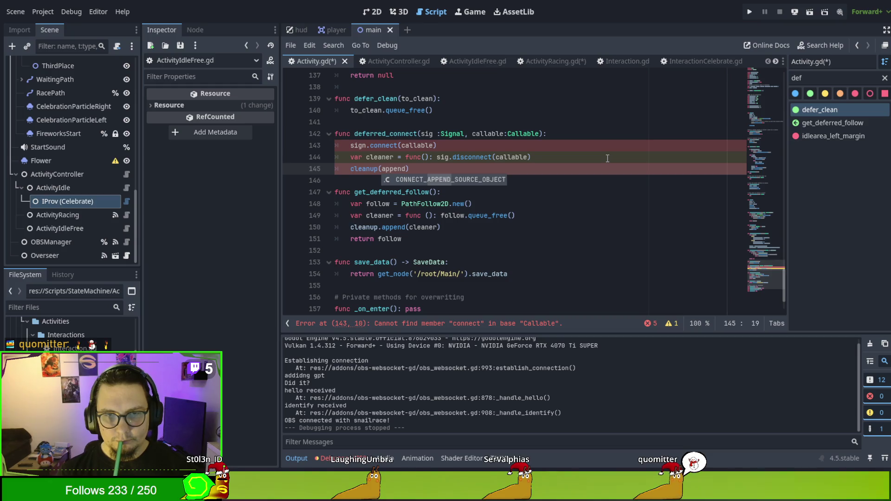
key(BackSpace)
key(BackSpace)
key(BackSpace)
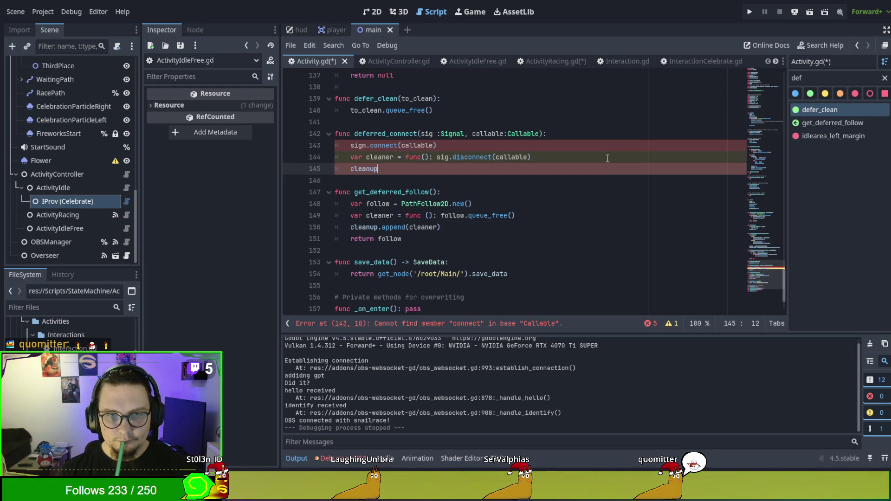
text(.app)
text(()
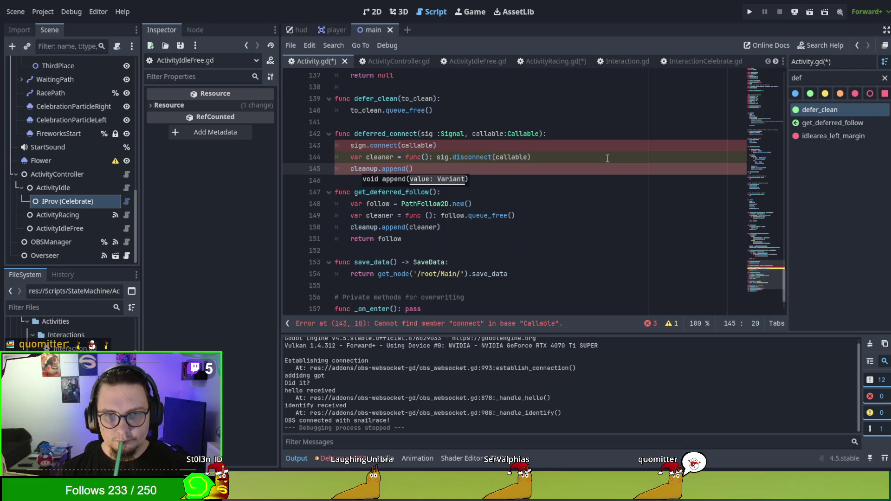
text(er)
key(End)
key(Return)
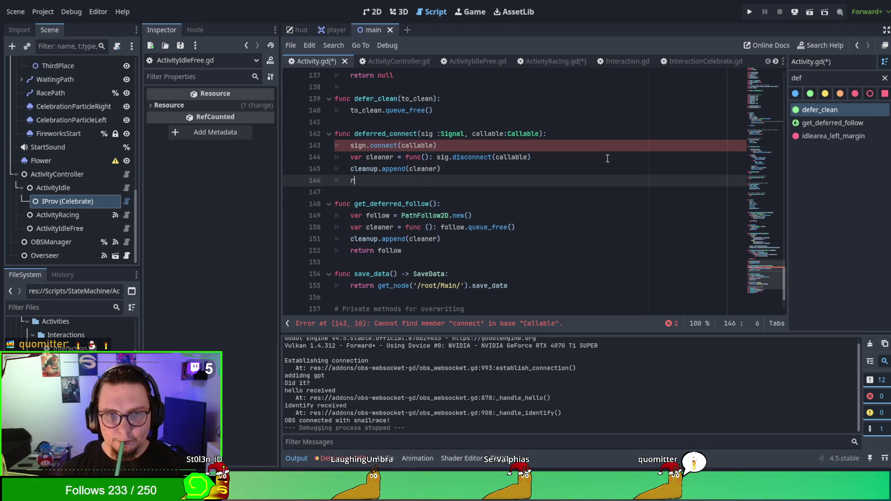
text(return sig)
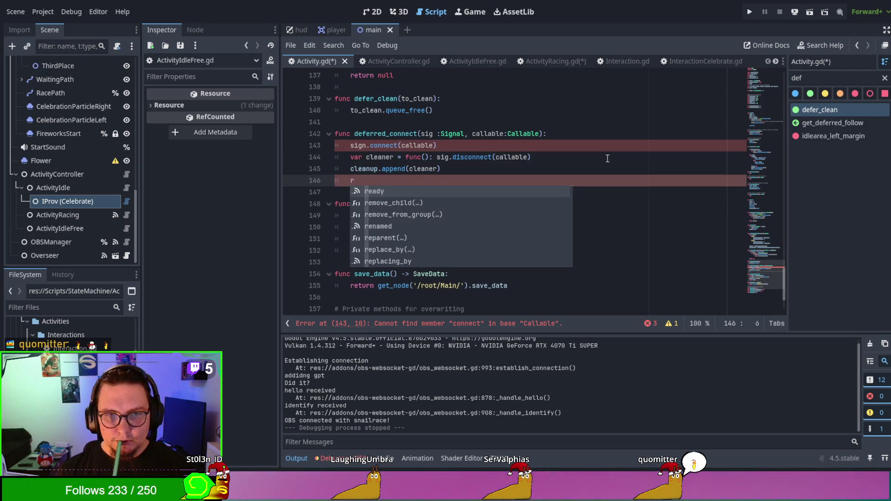
text(n)
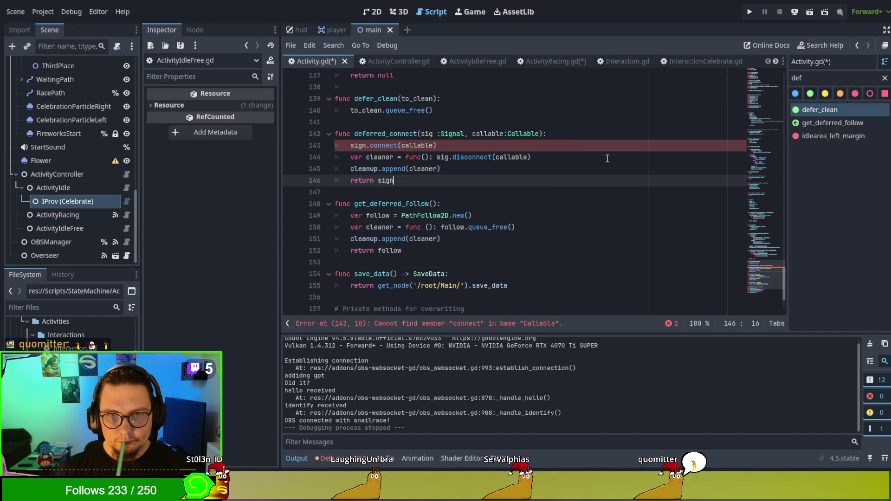
- Change sig to sign inside the disconnect lambda and save Activity.gd
click(434, 134)
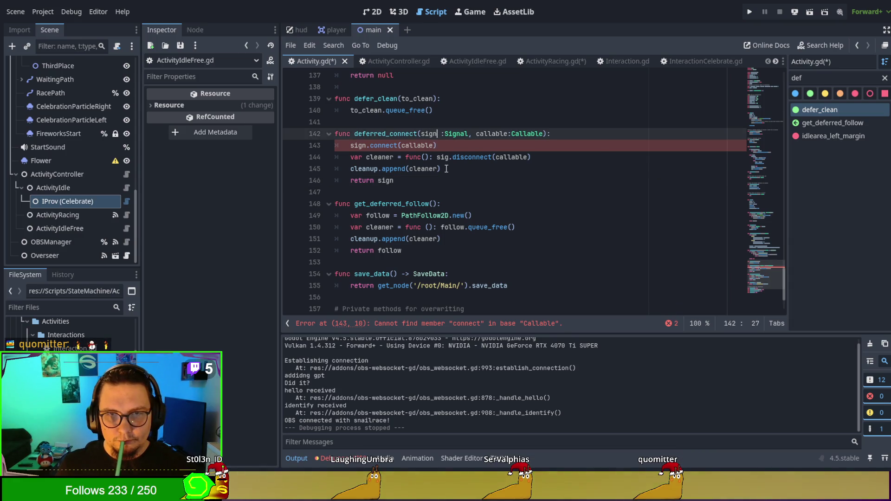
click(446, 192)
click(446, 180)
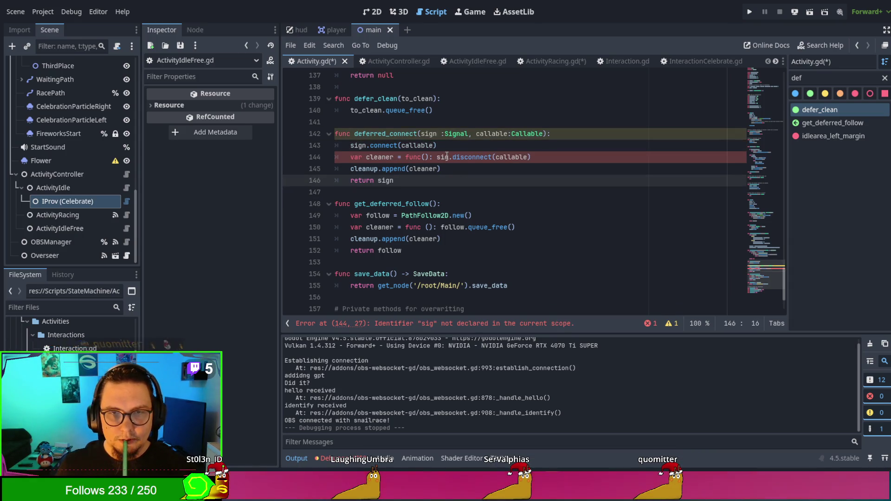
click(449, 157)
text(n)
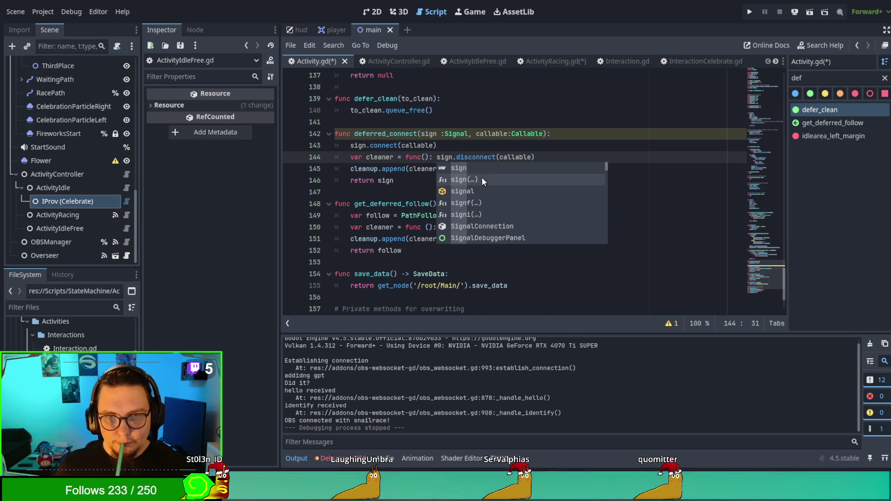
click(481, 148)
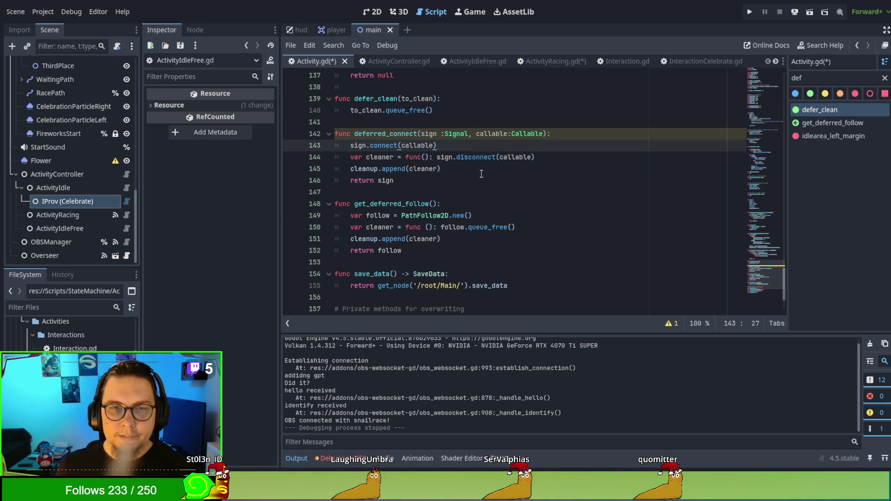
click(476, 169)
key(ctrl+s)
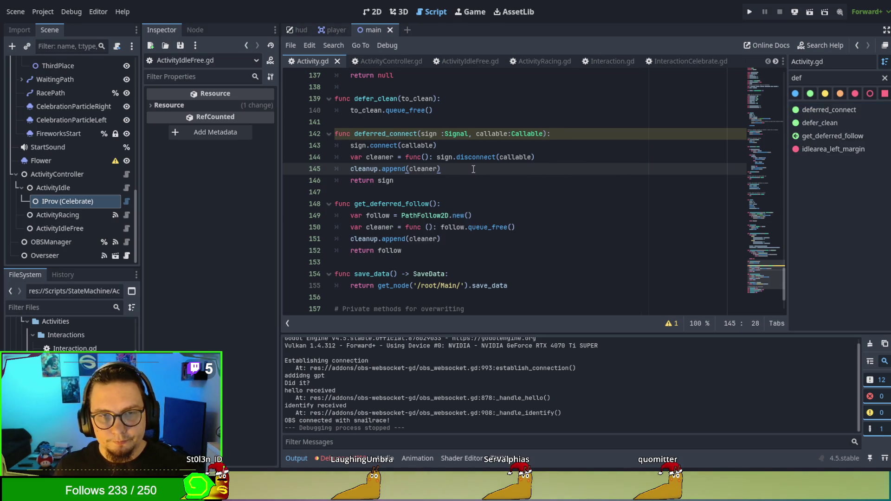
- Review the cleaner lines in get_deferred_follow and deferred_connect
mouse_move(441, 251)
mouse_down()
mouse_move(352, 239)
mouse_move(345, 230)
mouse_up()
drag(419, 182, 353, 158)
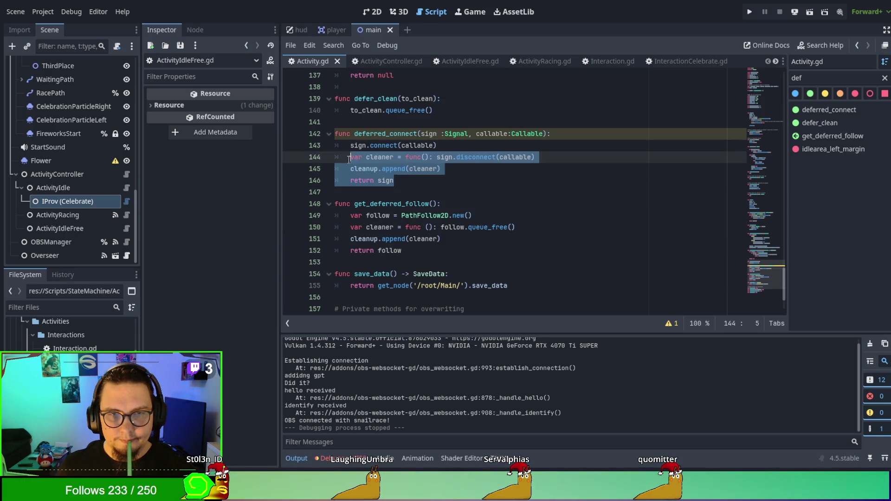
click(487, 203)
scroll(461, 180, up, 1)
- Open unindented blank lines after defer_clean and begin a func defer( header
key(alt+Left)
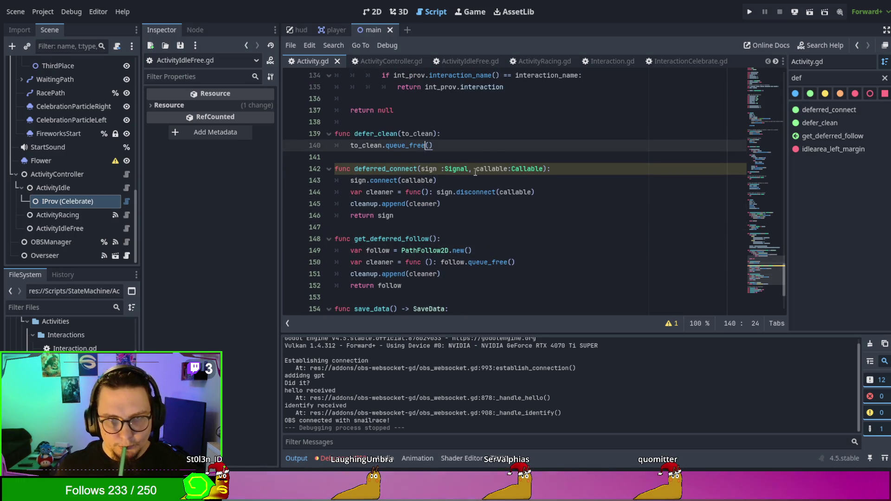
key(End)
key(Return)
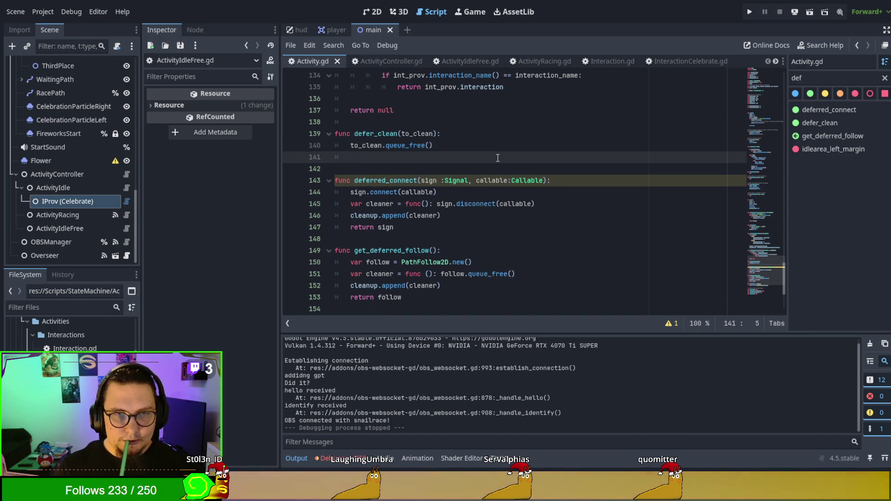
key(BackSpace)
key(Return)
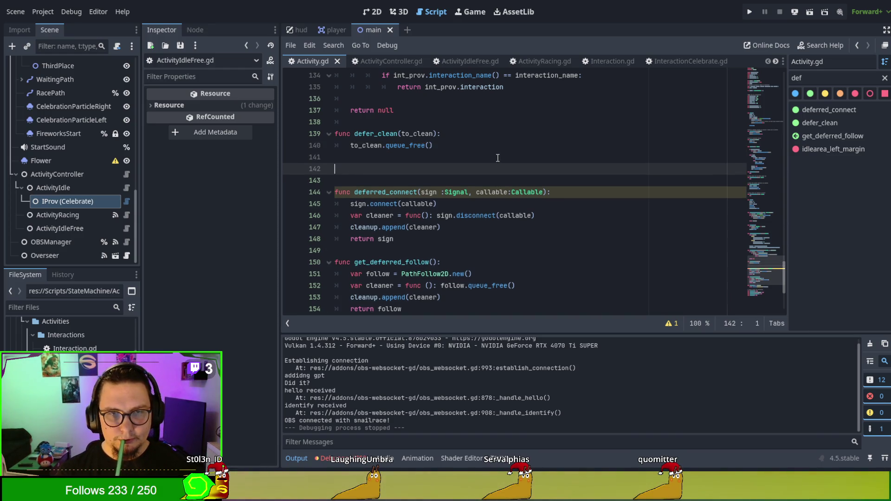
key(Return)
key(Up)
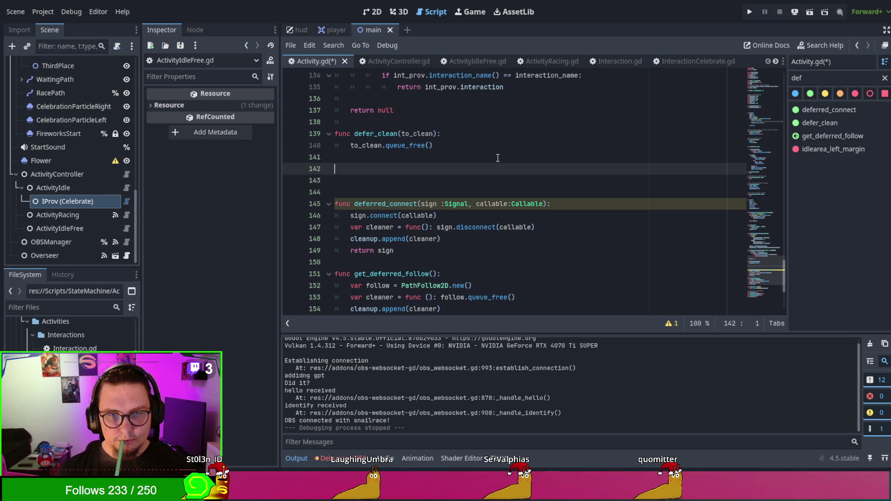
text(d)
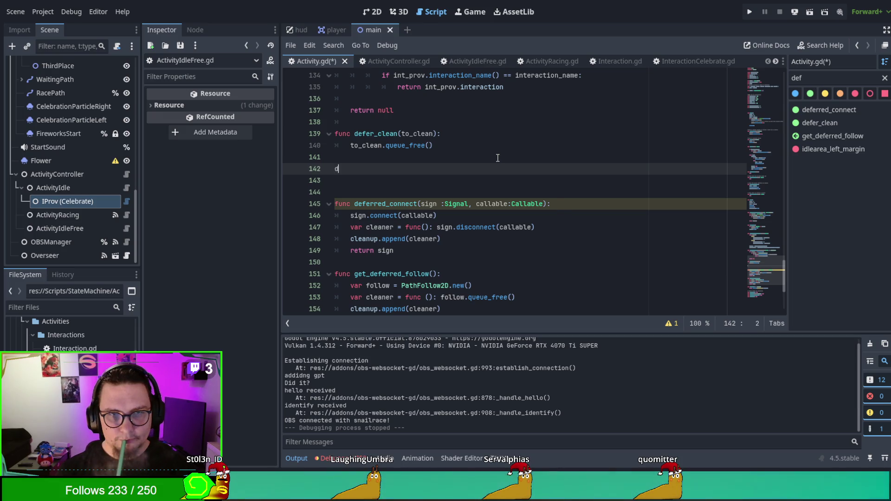
text(c)
key(Escape)
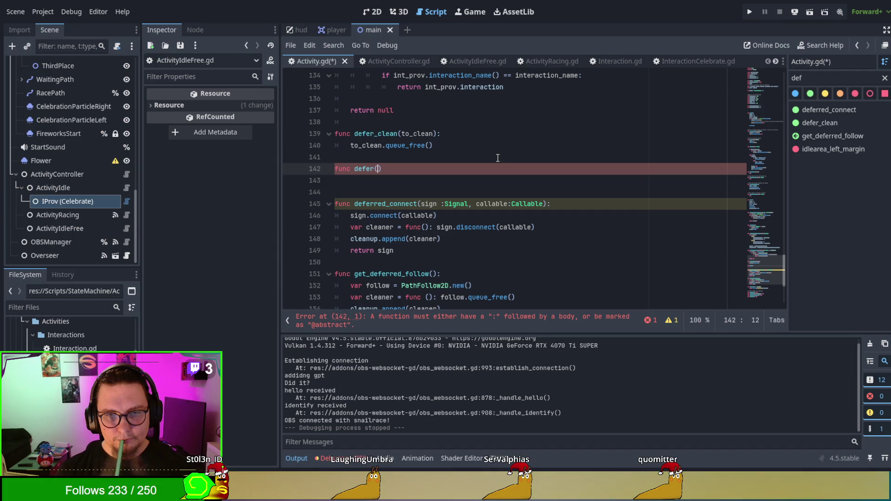
- Complete the header as defer(callable:Callable): and paste deferred_connect's cleaner and append lines into its body
text(callable:)
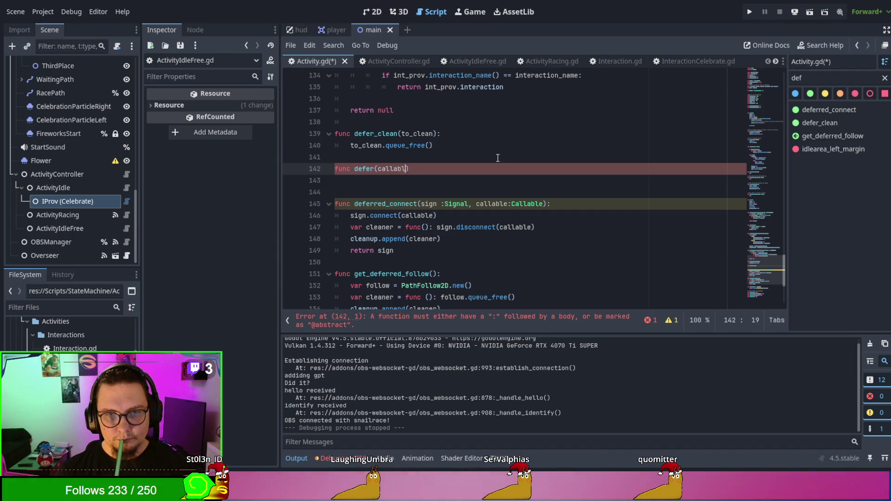
text(Callable):)
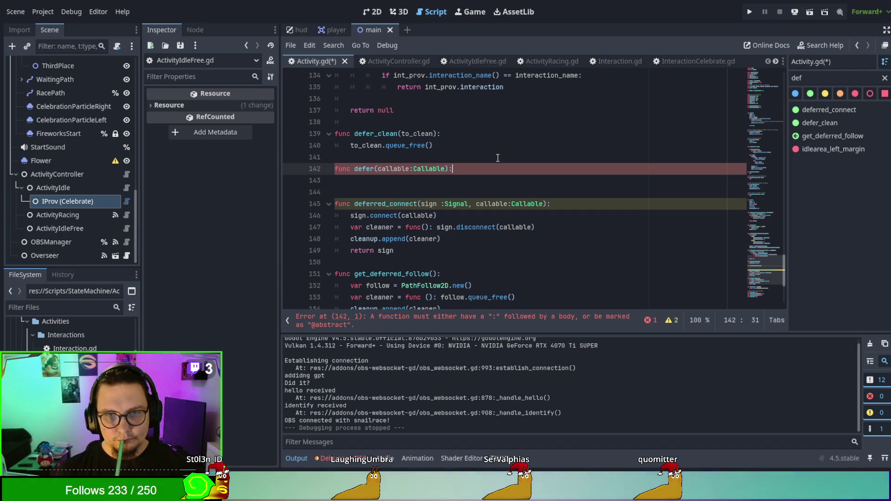
key(Return)
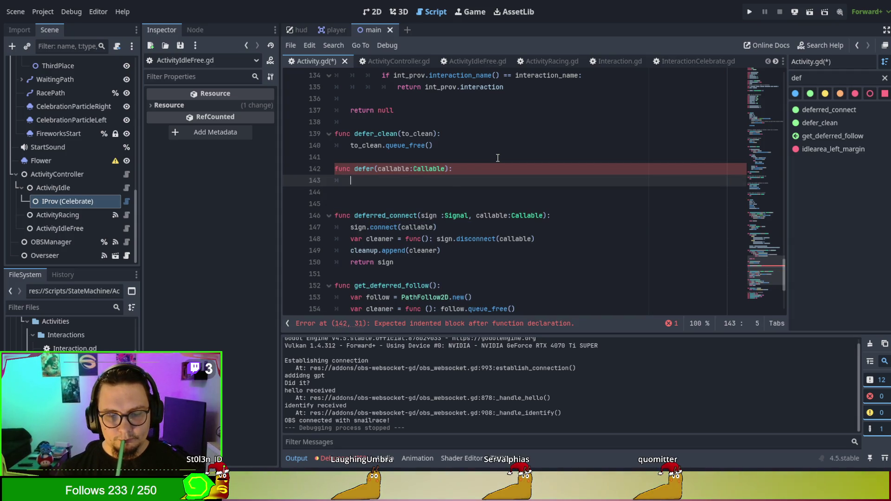
mouse_move(351, 238)
mouse_down()
mouse_move(436, 243)
mouse_move(440, 251)
mouse_up()
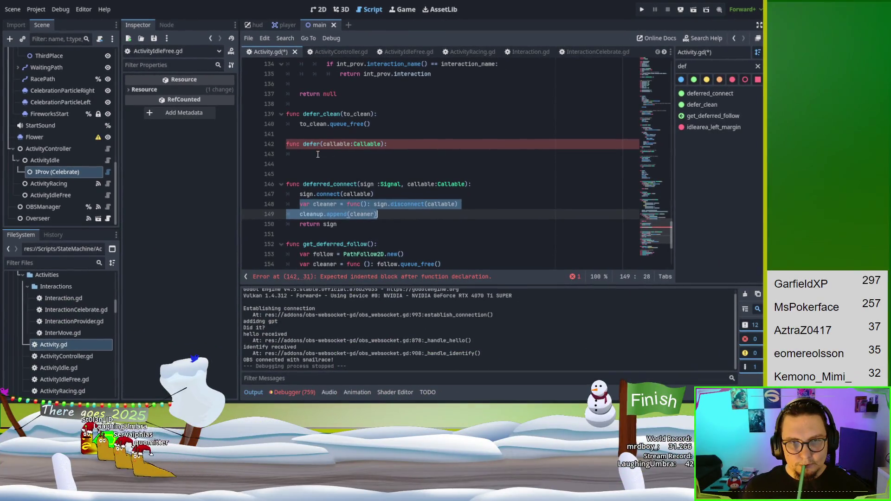
key(ctrl+c)
click(318, 154)
key(ctrl+v)
- Make line 143 read var cleaner = callable and delete the extra blank line after defer
drag(347, 154, 459, 156)
text(cal)
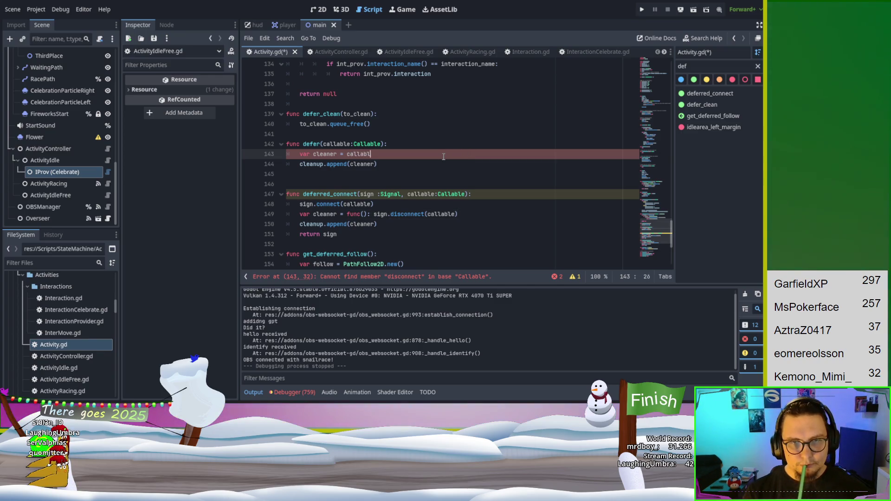
text(e)
key(shift+Up)
key(shift+Up)
key(shift+Up)
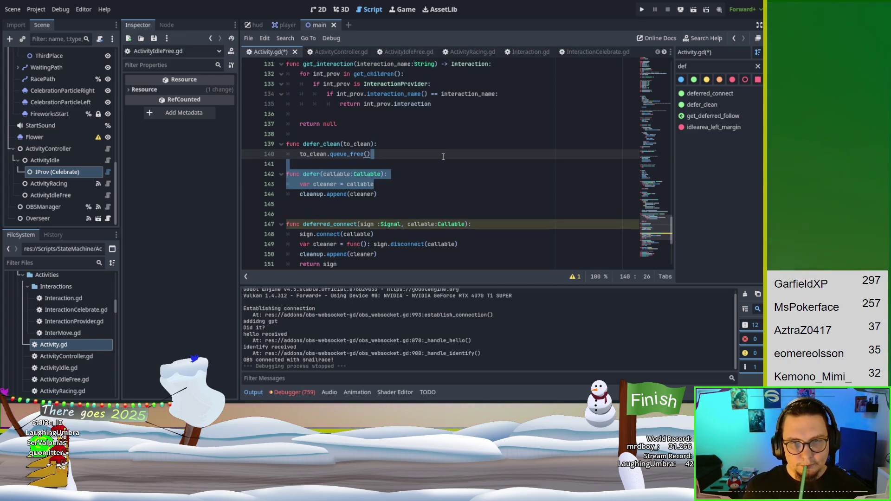
click(443, 156)
scroll(437, 153, down, 2)
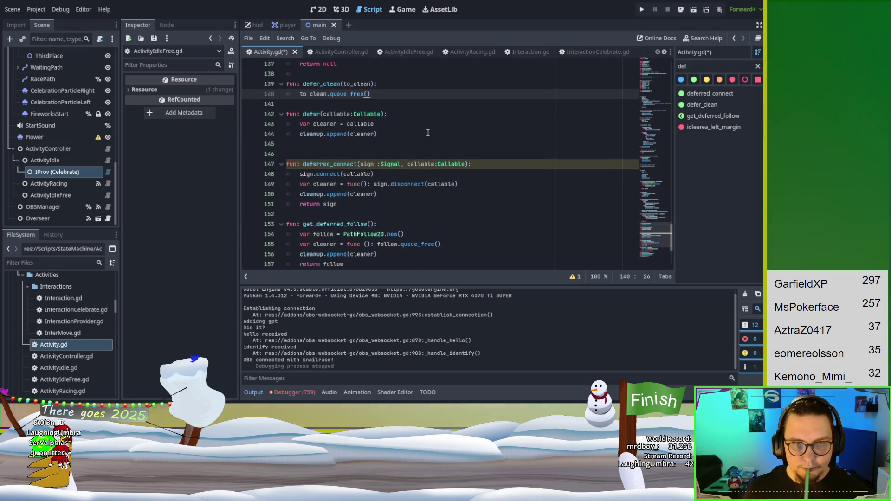
click(389, 138)
key(Down)
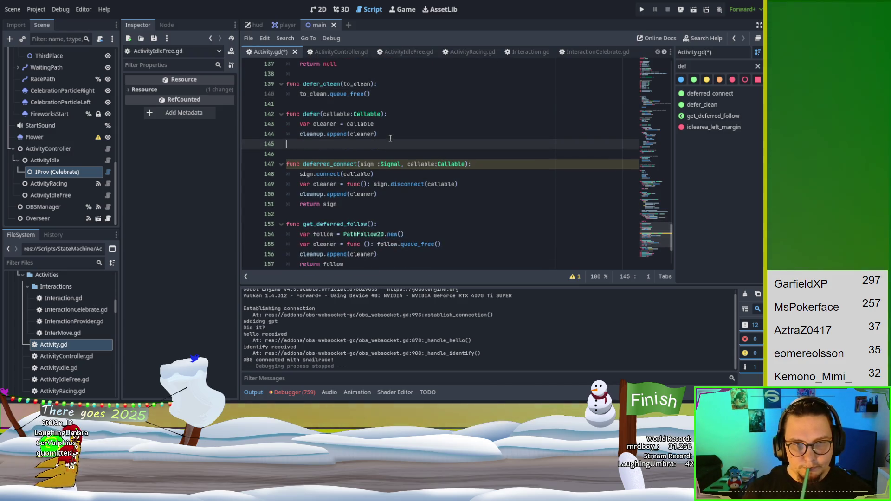
key(BackSpace)
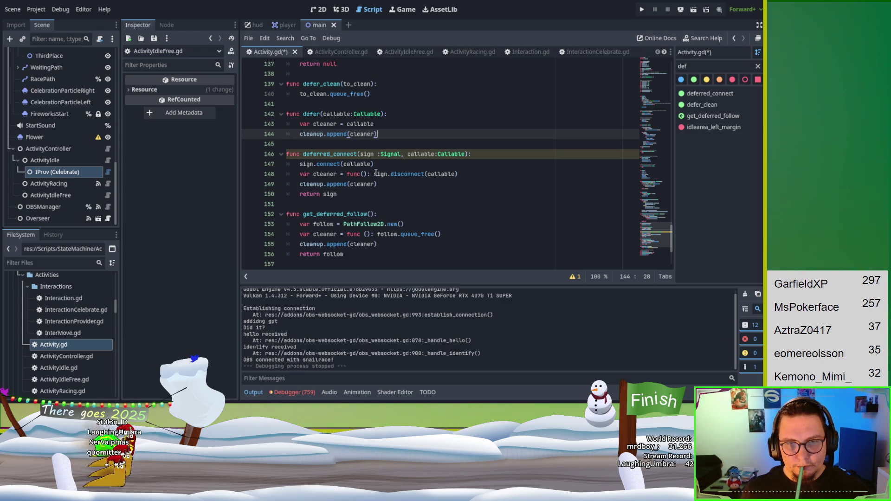
- Replace var cleaner = on line 148 with defer( and delete the cleanup.append(cleaner) line
double_click(311, 114)
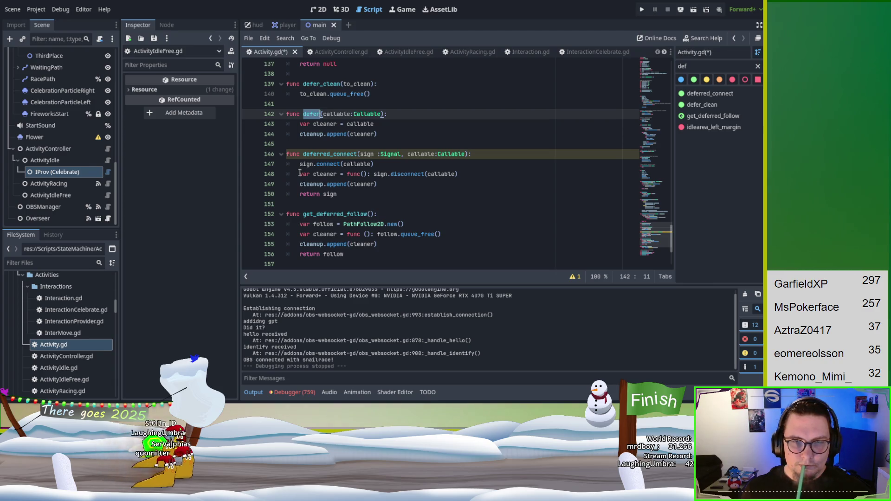
drag(299, 174, 349, 174)
text(defer()
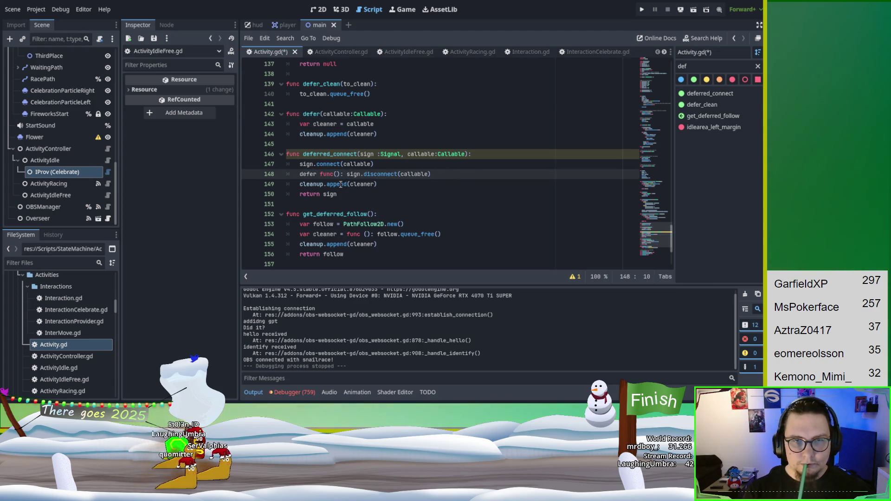
key(Delete)
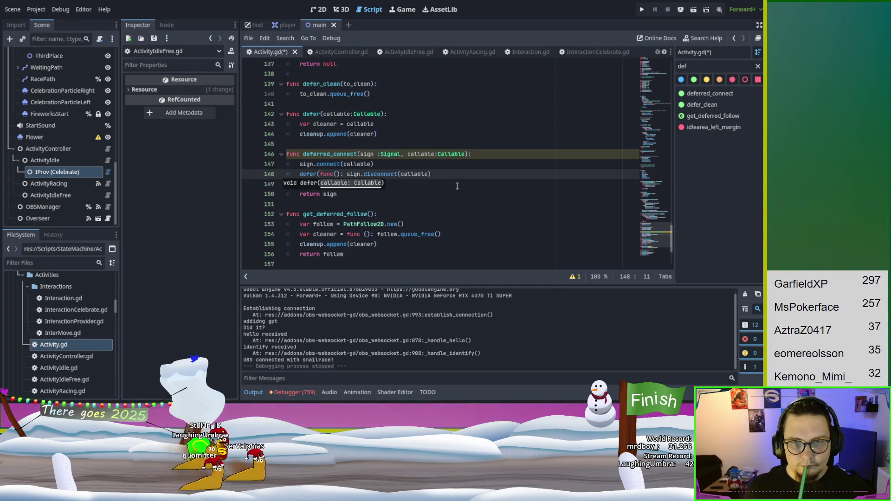
click(453, 174)
text())
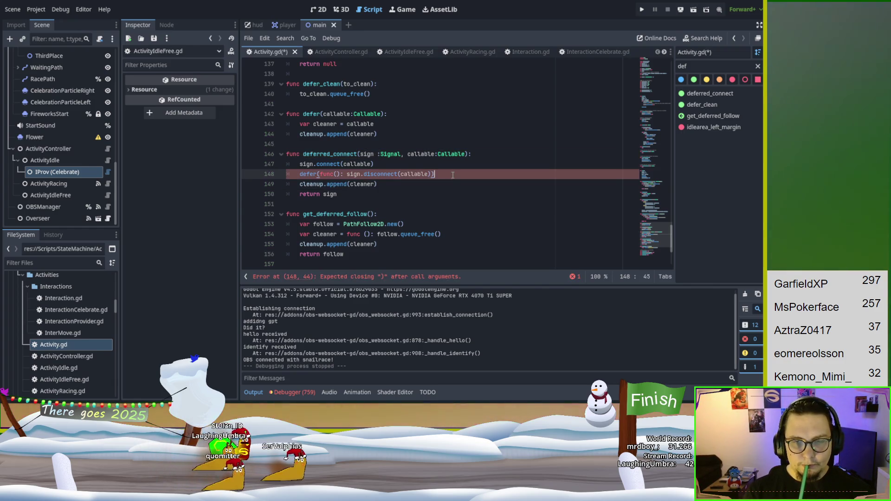
text())
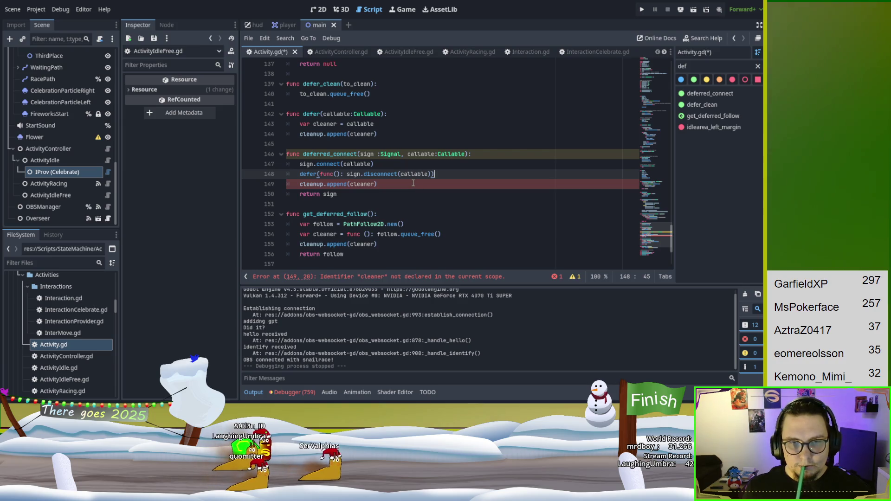
drag(413, 183, 450, 178)
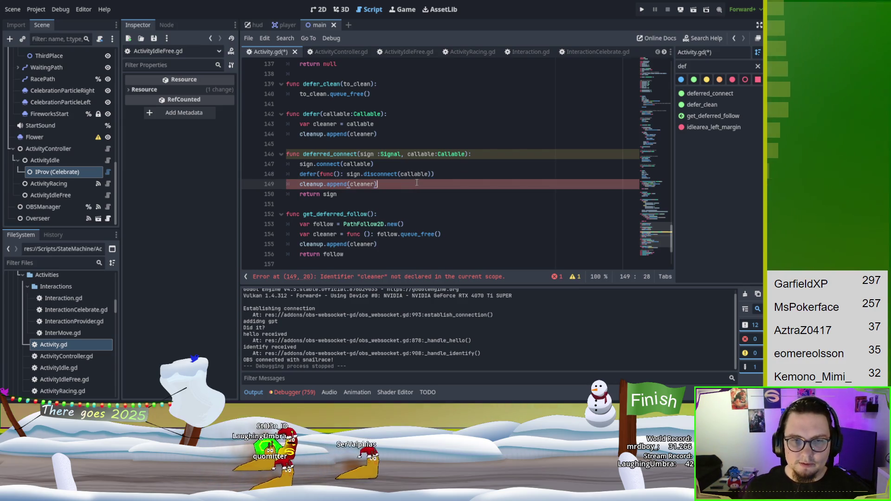
key(BackSpace)
click(450, 191)
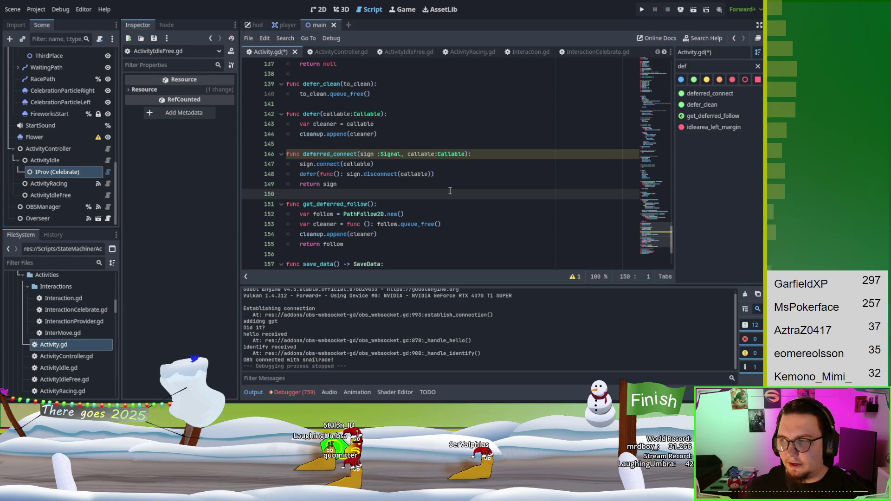
- Tweak line 148's parentheses and add return sign, then undo back to the original var cleaner line
click(319, 174)
text(()
key(End)
text())
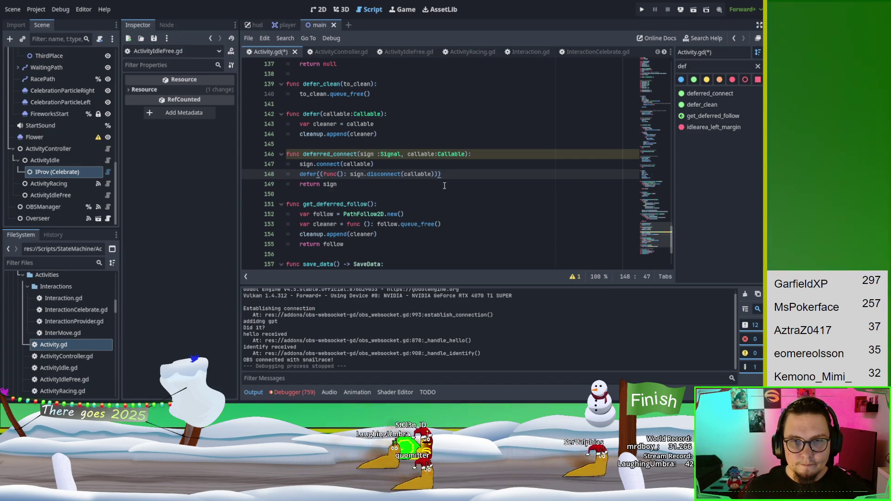
key(Return)
text(return sign)
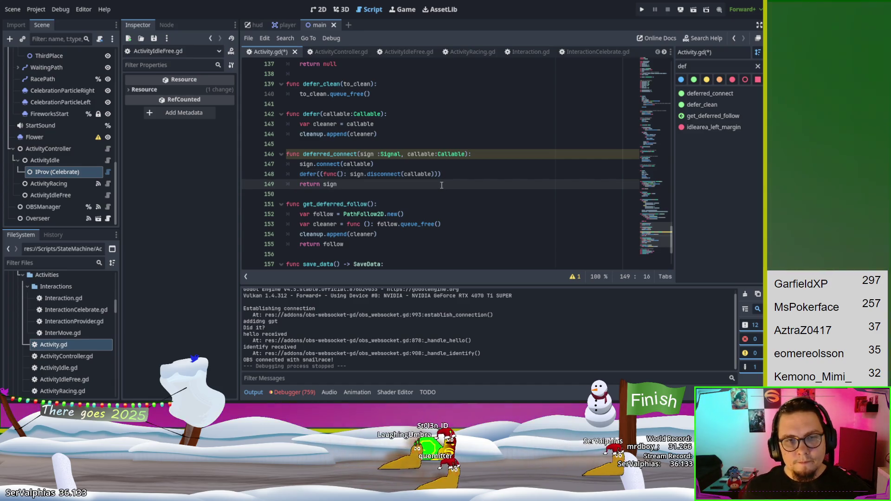
key(ctrl+z)
key(ctrl+z)
key(ctrl+z)
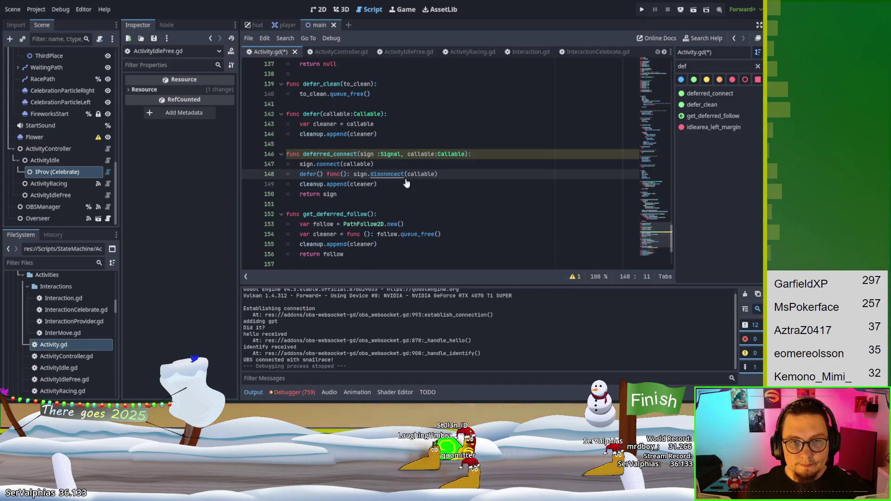
key(ctrl+z)
- Redo it: line 148 becomes defer(func(): sign.disconnect(callable)) and the append line is removed
click(401, 130)
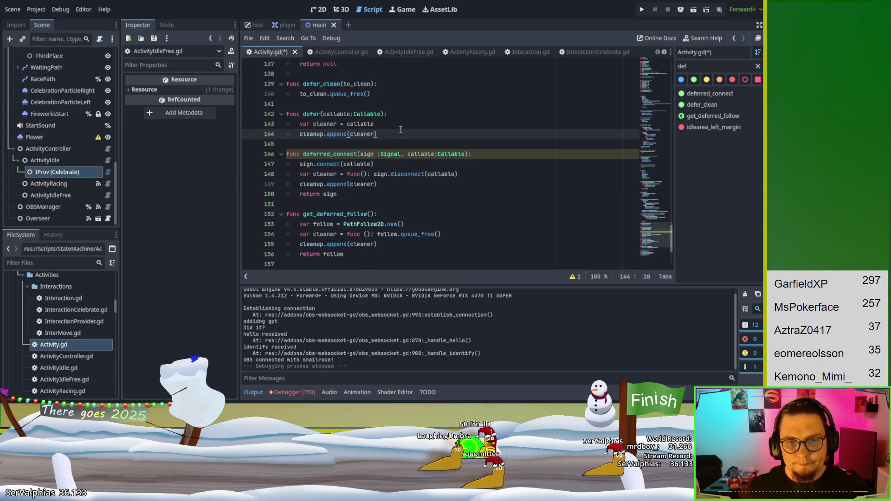
click(403, 191)
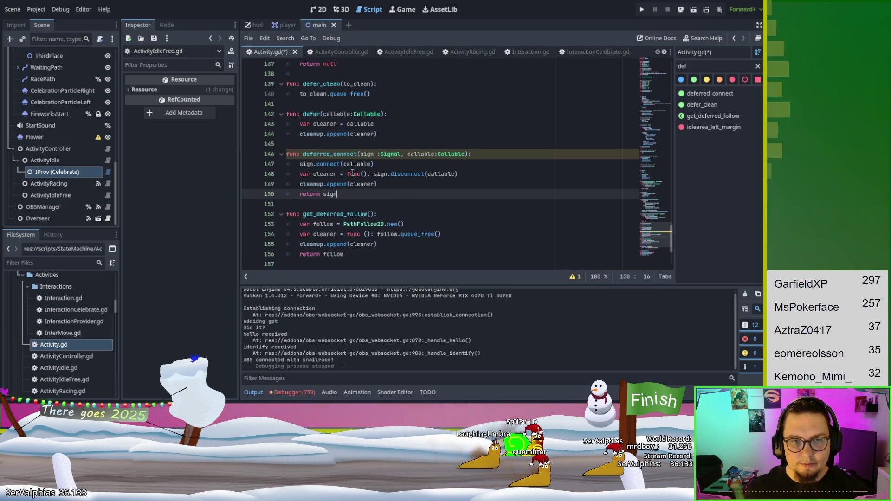
drag(300, 174, 344, 175)
text(defer()
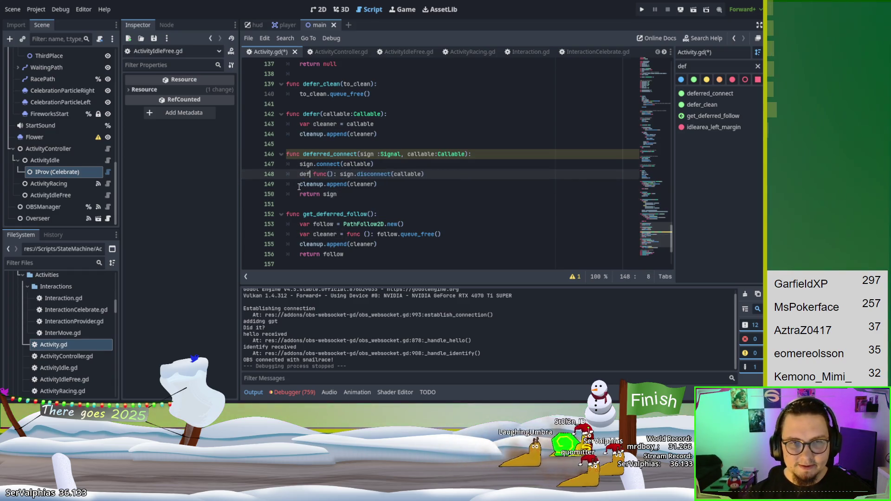
key(Delete)
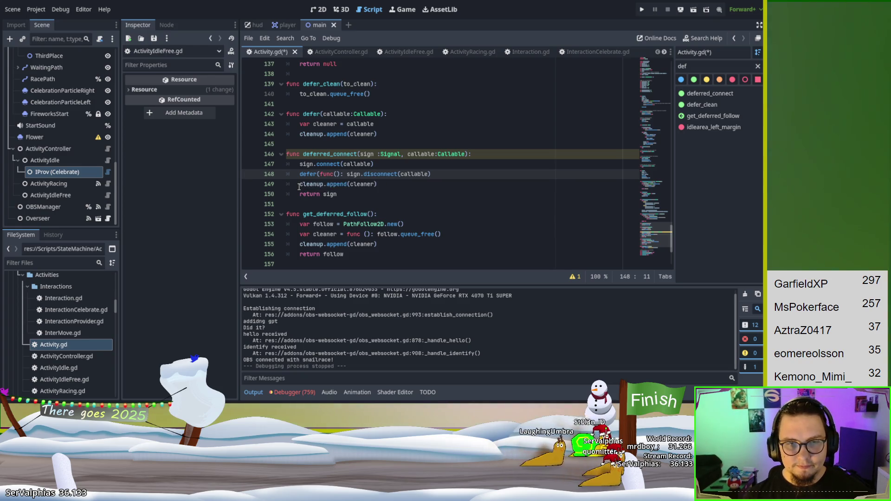
key(End)
text())
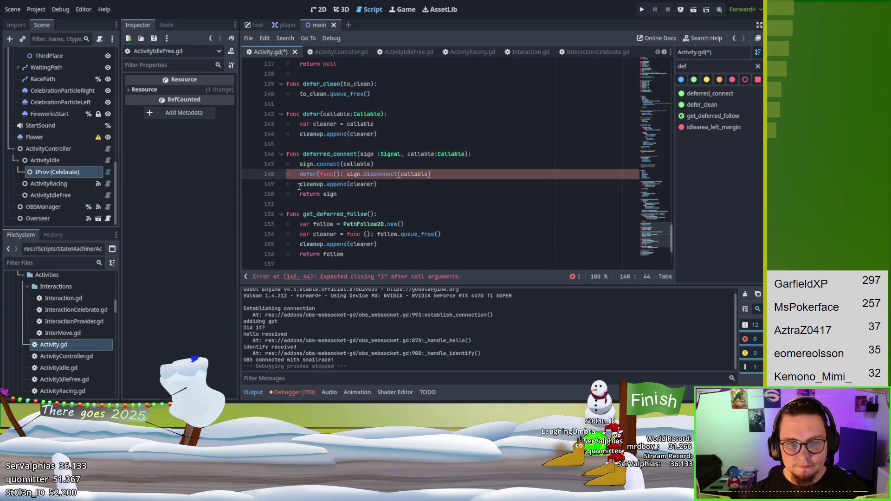
text())
key(Down)
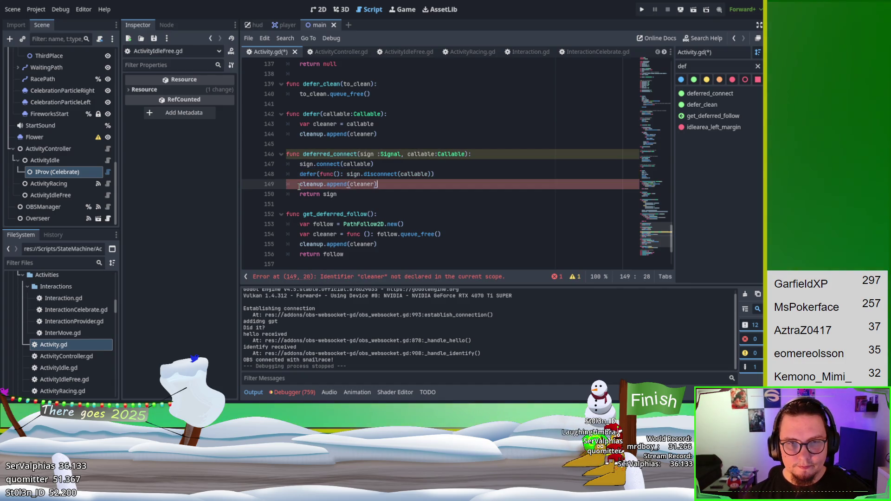
key(shift+Home)
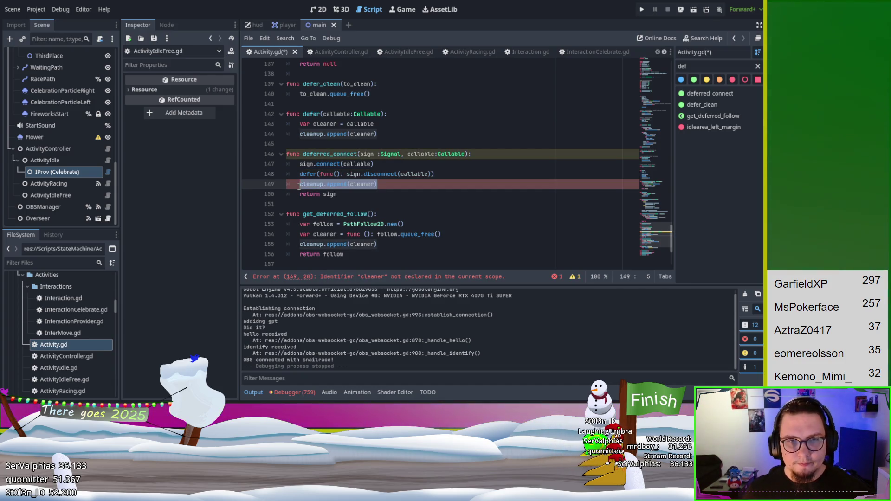
key(BackSpace)
key(BackSpace)
key(BackSpace)
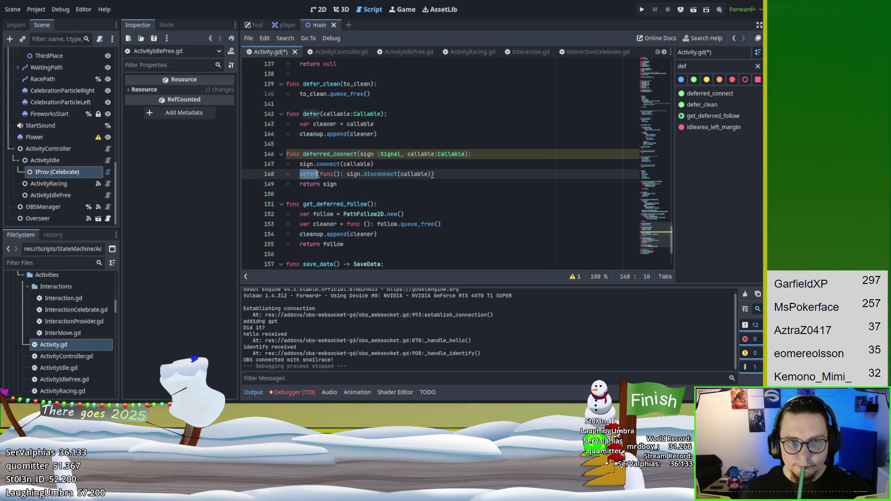
scroll(413, 157, down, 1)
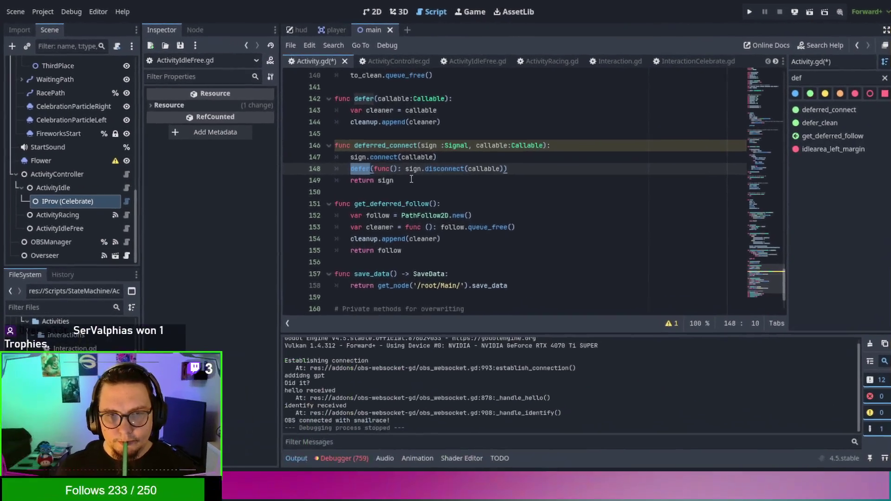
- Clear the 759 player.gd index-out-of-bounds errors from the Debugger's Errors list
click(411, 179)
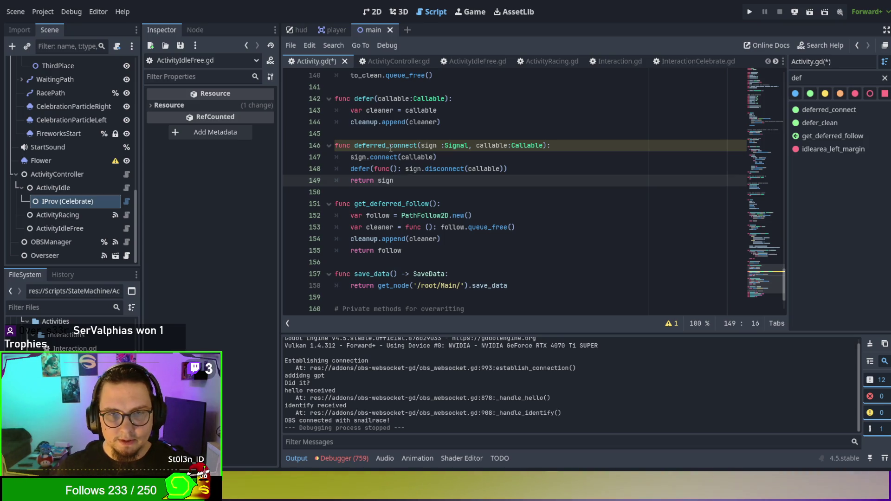
click(390, 147)
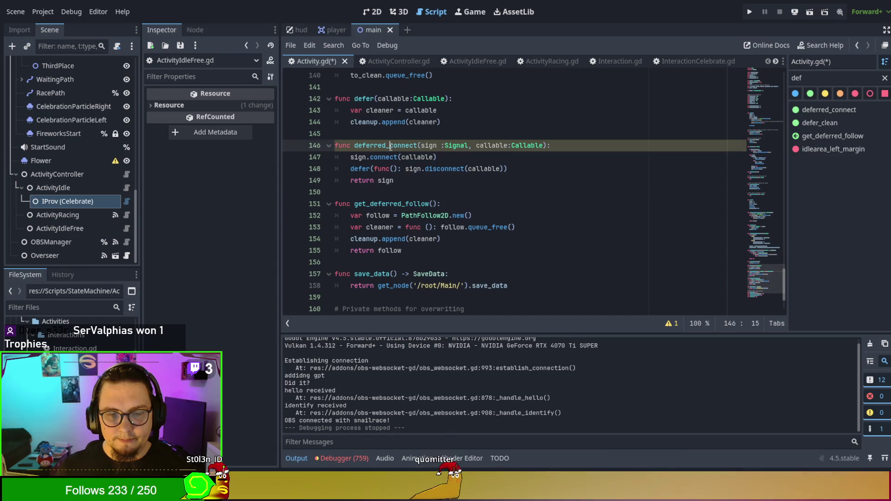
click(364, 455)
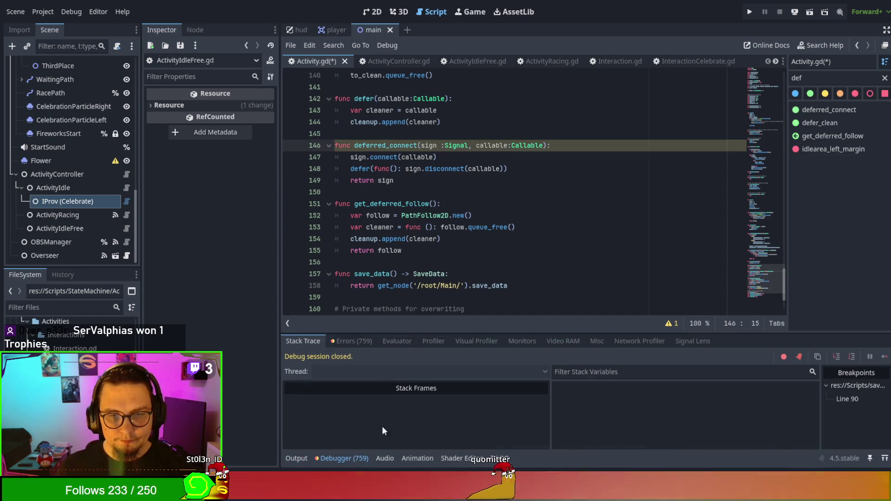
click(344, 341)
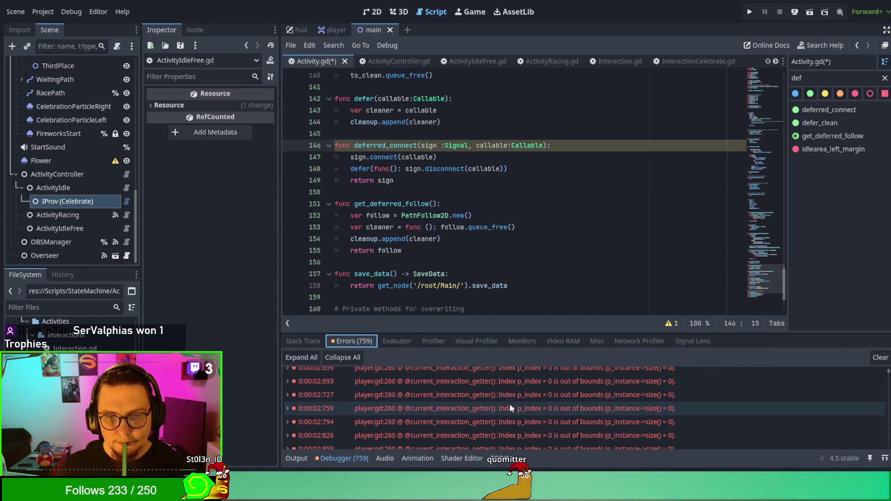
scroll(509, 402, down, 6)
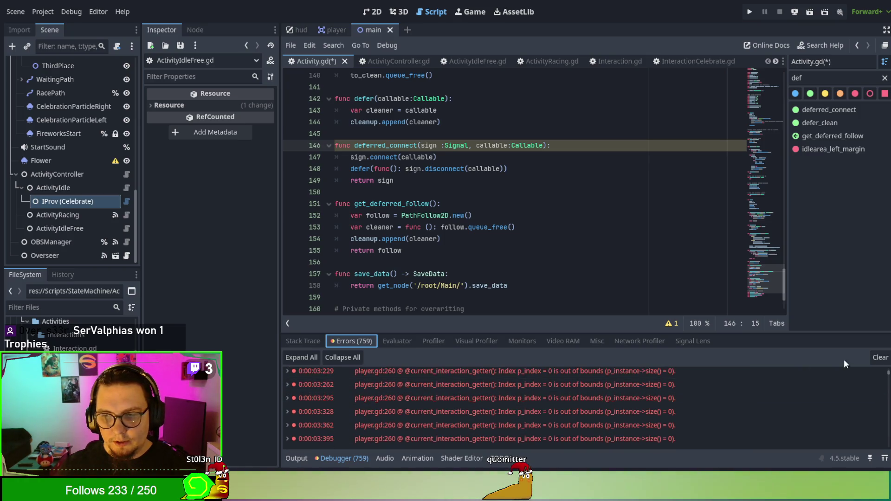
click(879, 357)
click(388, 193)
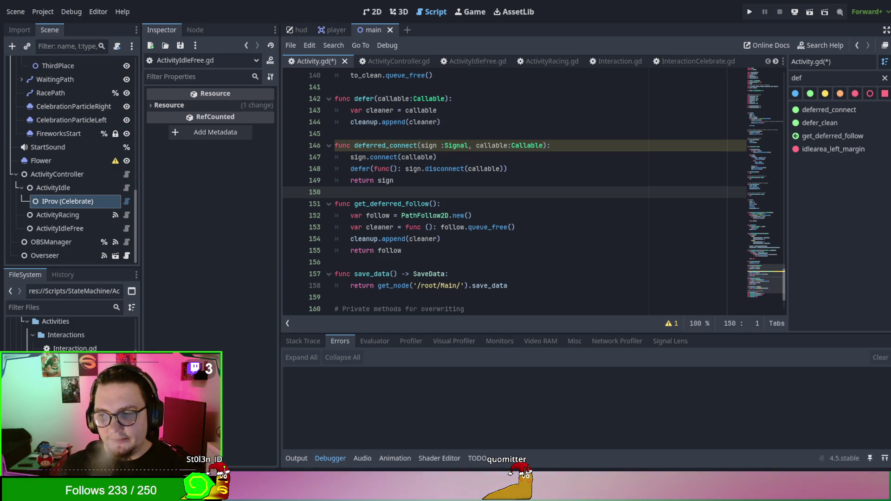
click(478, 169)
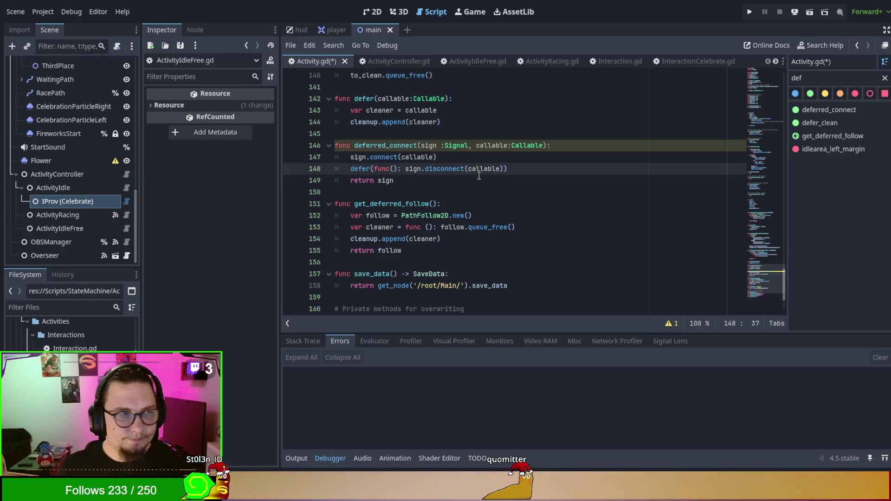
click(479, 176)
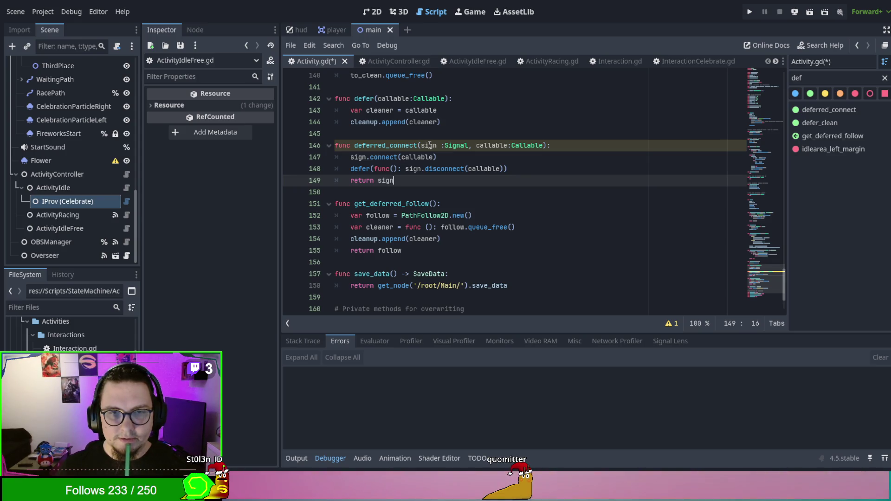
double_click(429, 145)
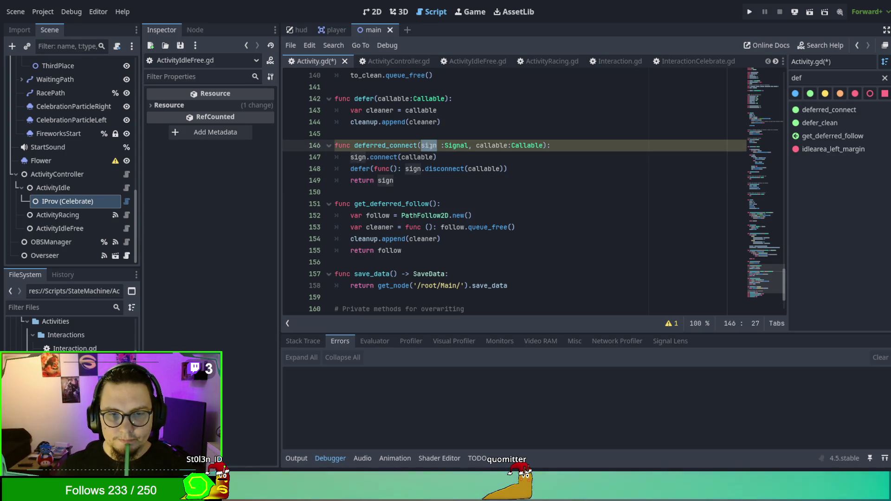
click(410, 171)
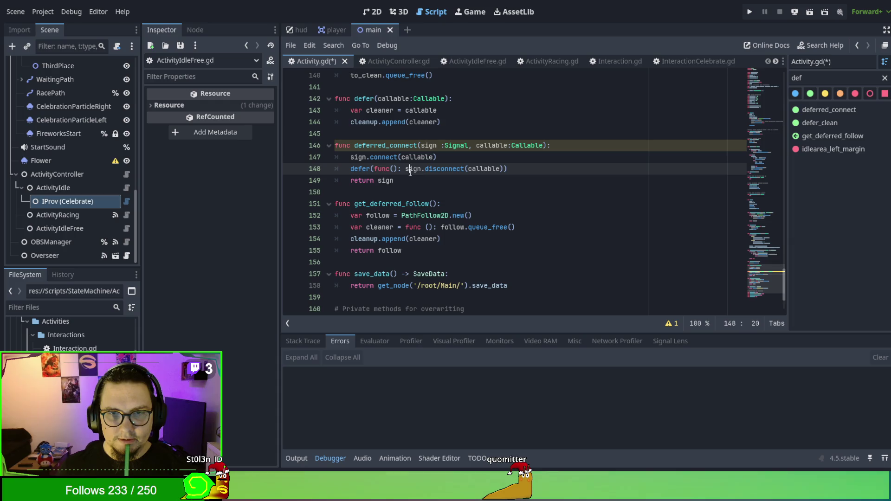
double_click(486, 169)
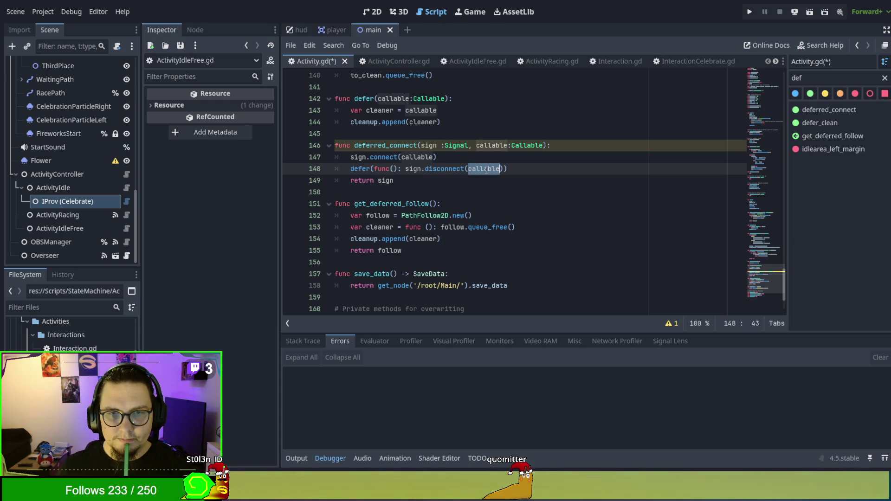
click(472, 180)
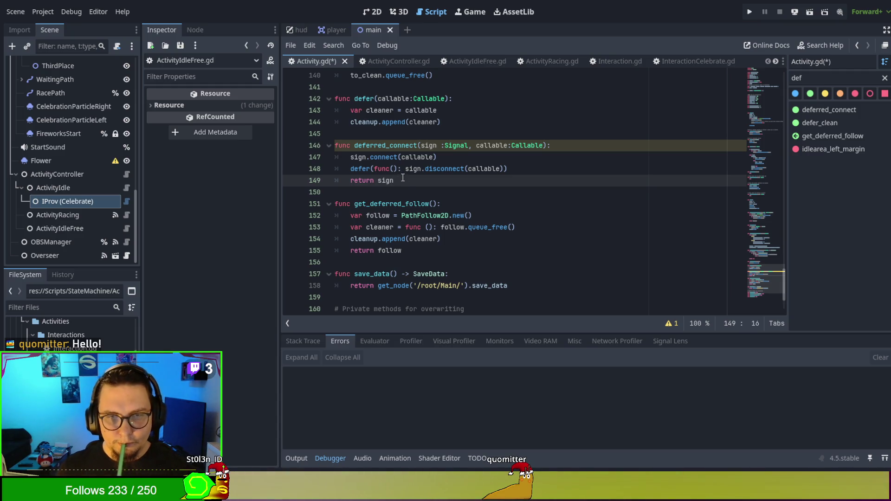
- Turn line 153 into defer(func (): follow.queue_free()) and delete its cleanup.append(cleaner) line
drag(348, 227, 401, 227)
text(def)
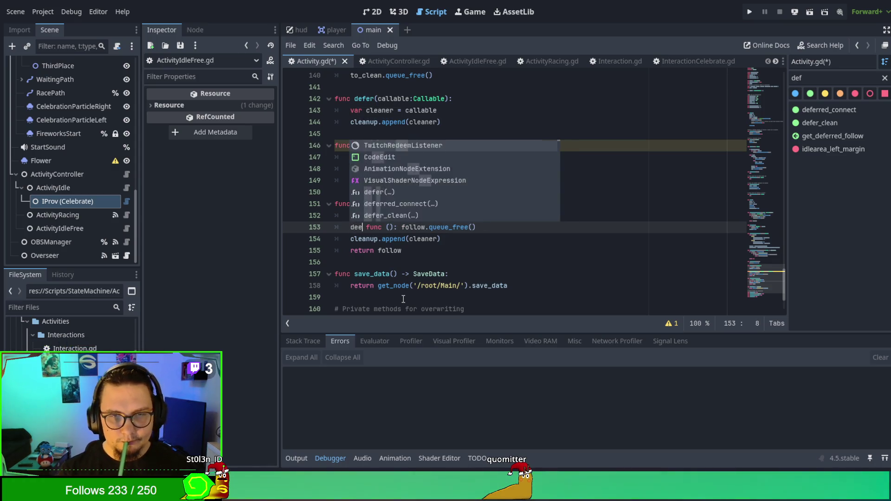
text(er()
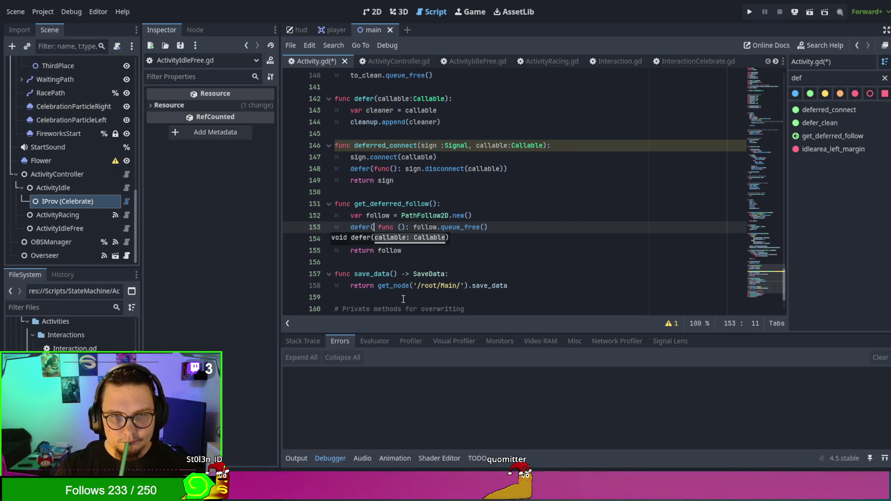
key(Down)
key(Up)
key(End)
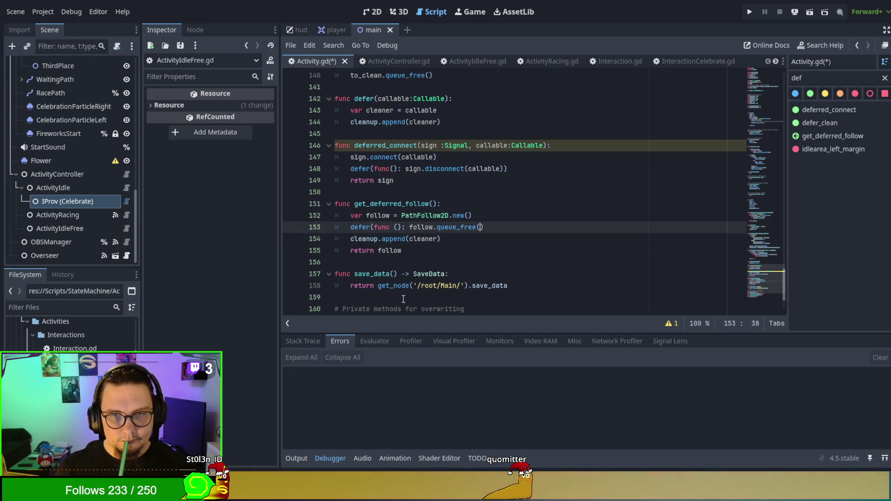
text())
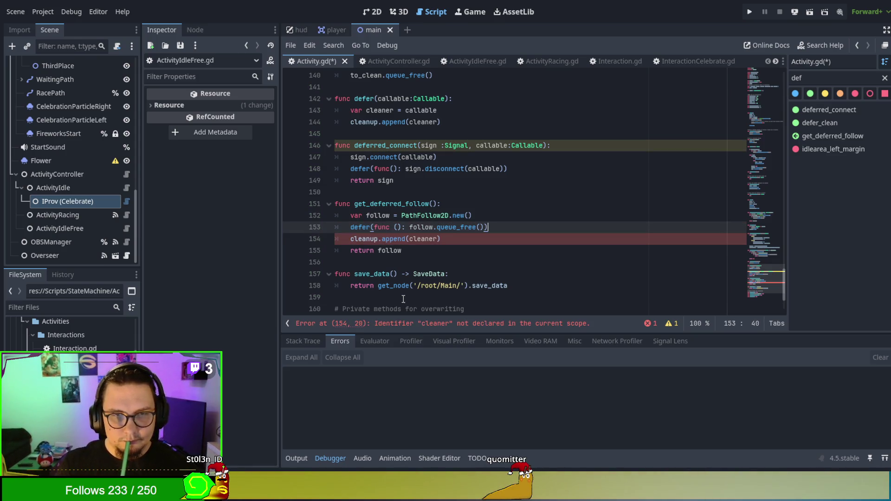
drag(468, 239, 312, 243)
key(BackSpace)
key(BackSpace)
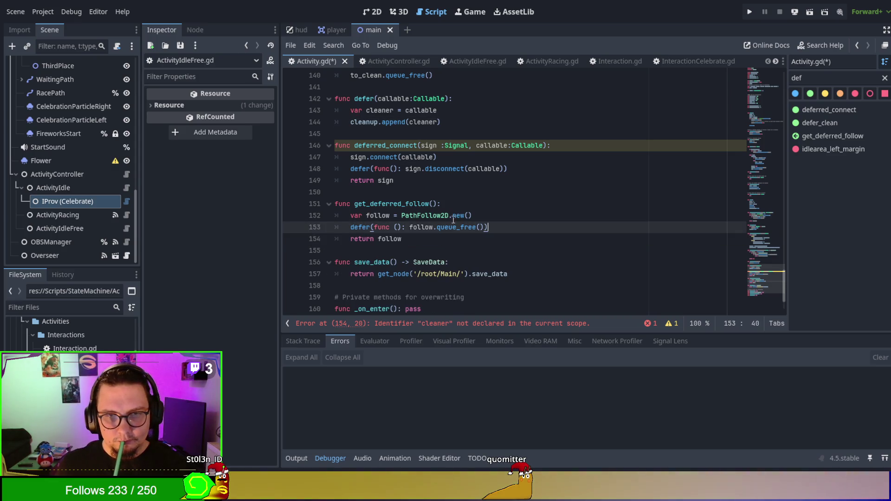
key(Up)
key(Up)
click(459, 184)
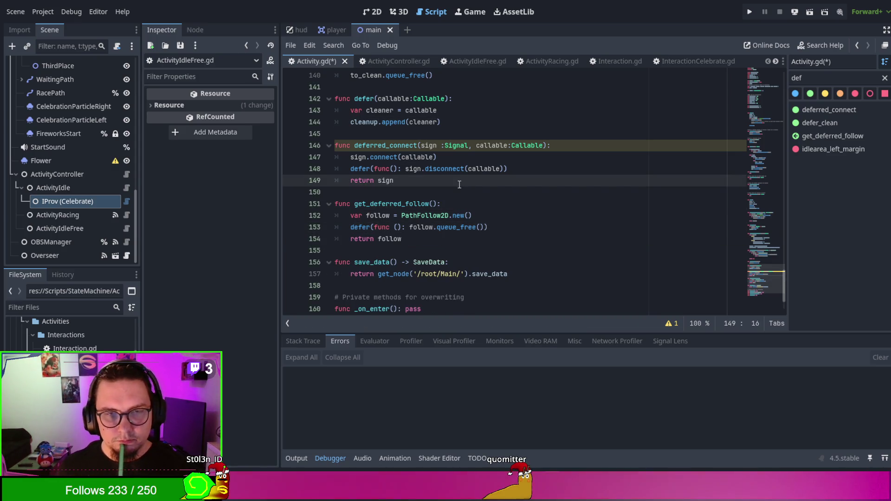
double_click(417, 146)
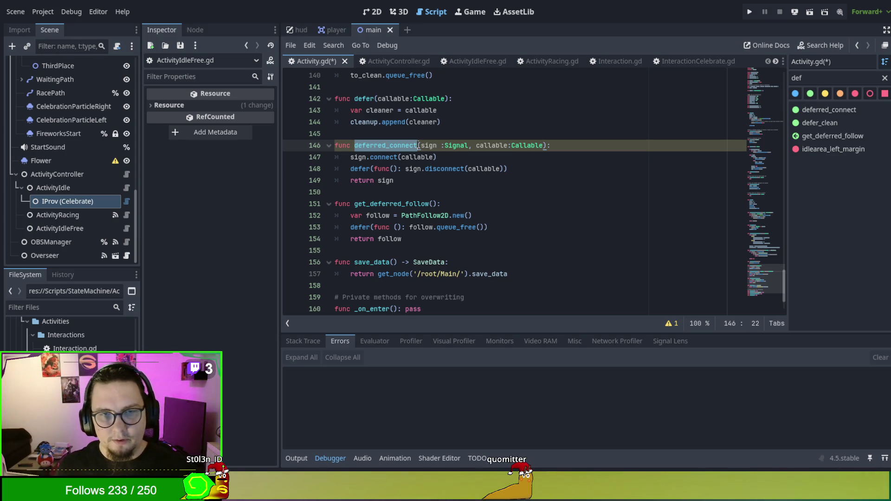
- Remove the stray '2' accidentally typed into deferred_connect
text(2)
click(410, 204)
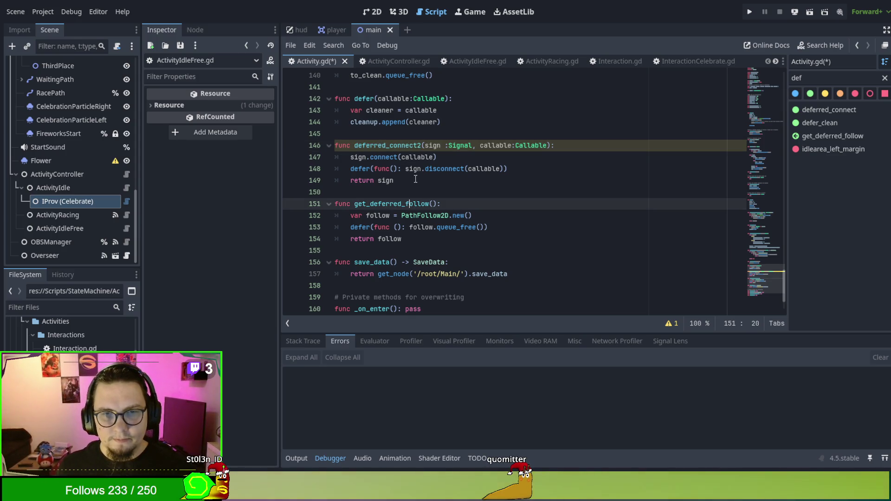
click(420, 146)
key(BackSpace)
click(408, 168)
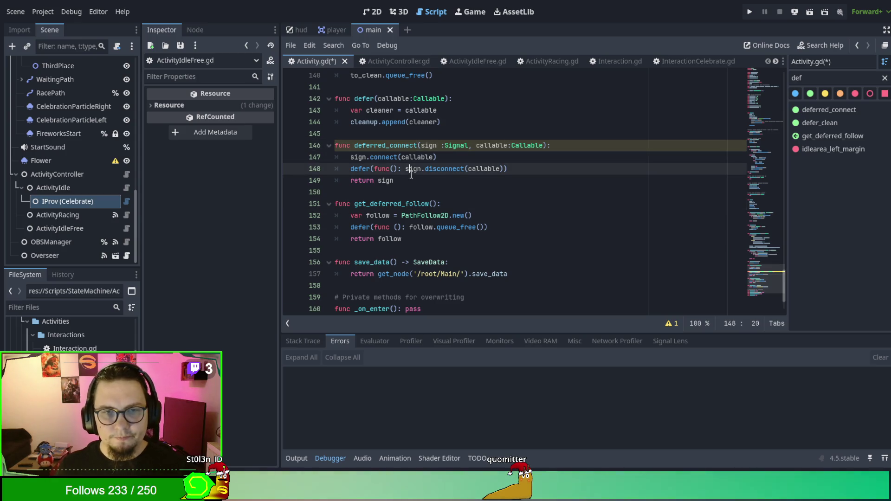
click(386, 156)
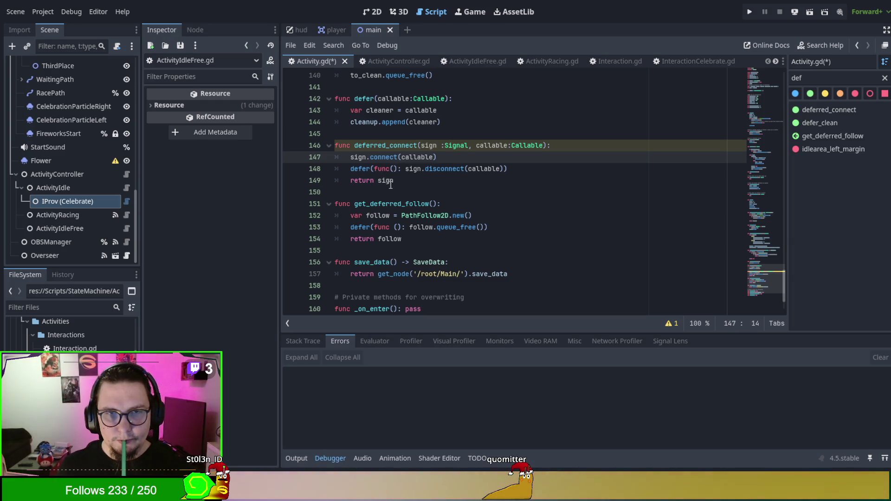
scroll(390, 184, up, 2)
- Change the defer( call on line 148 to deferred_cleaner(
click(373, 240)
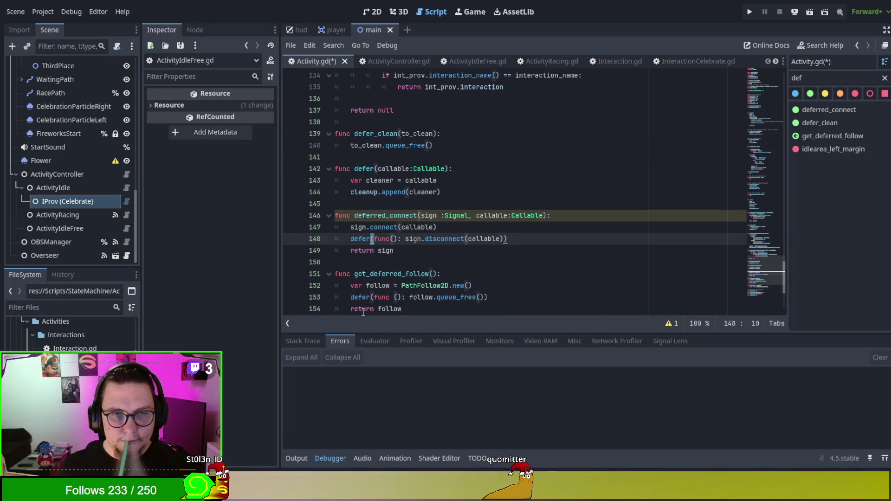
key(Delete)
text(ed)
key(BackSpace)
key(BackSpace)
text(red_cleaner()
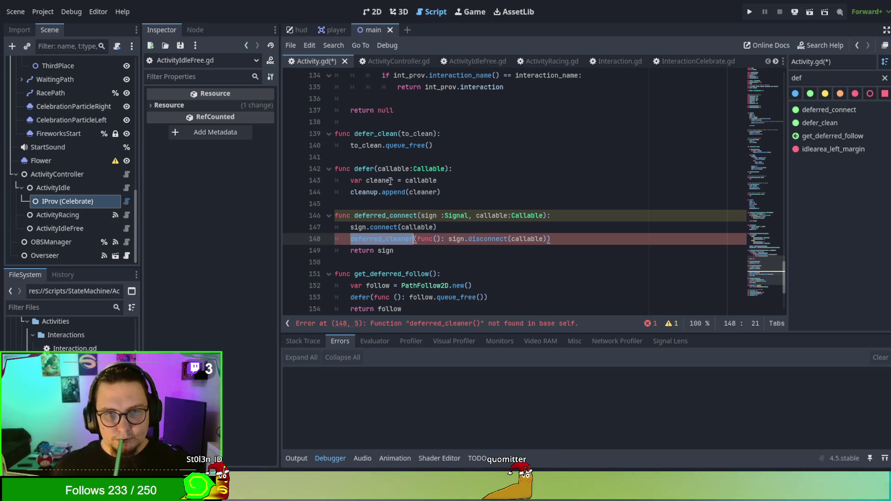
- Rename the helper function defer on line 142 to deferred_cleaner
click(365, 161)
double_click(365, 169)
text(deferred_cleaner)
scroll(362, 195, down, 2)
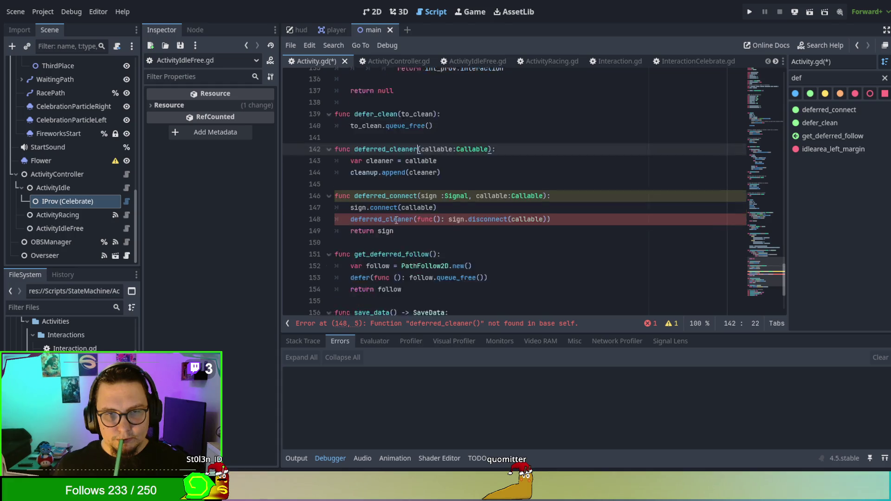
- Replace the defer call in get_deferred_follow on line 153 with deferred_cleaner
click(359, 228)
double_click(358, 227)
text(deferred_cleaner)
click(385, 194)
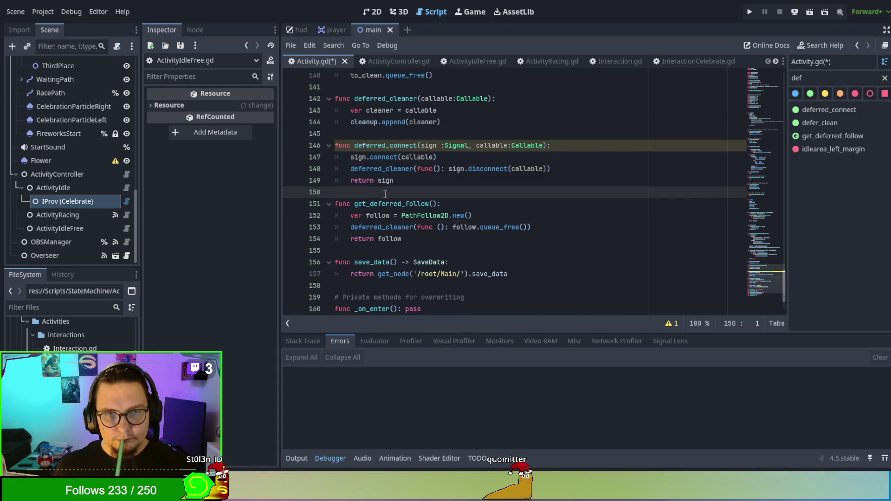
- Review the new deferred_cleaner calls in deferred_connect and get_deferred_follow
click(400, 170)
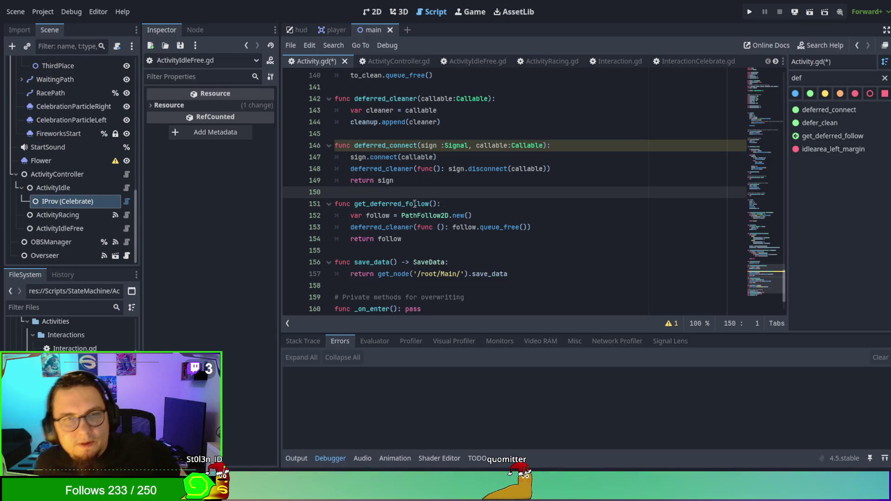
scroll(400, 170, down, 2)
scroll(418, 185, up, 2)
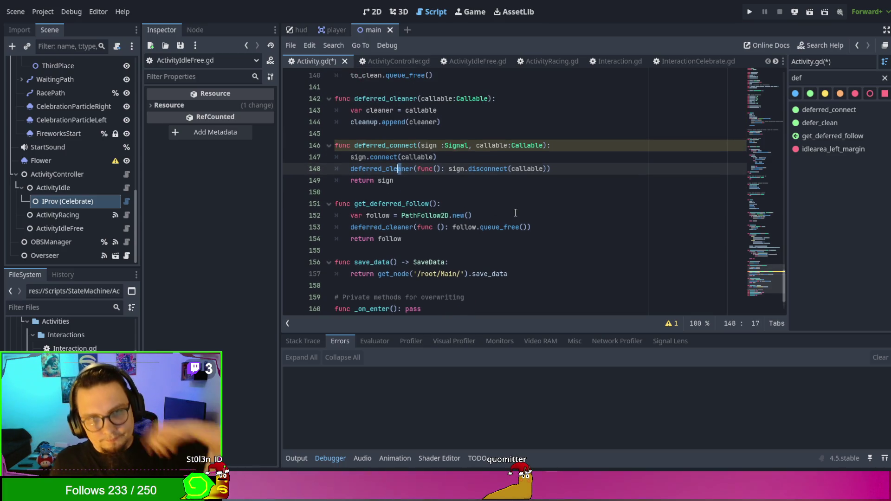
click(513, 205)
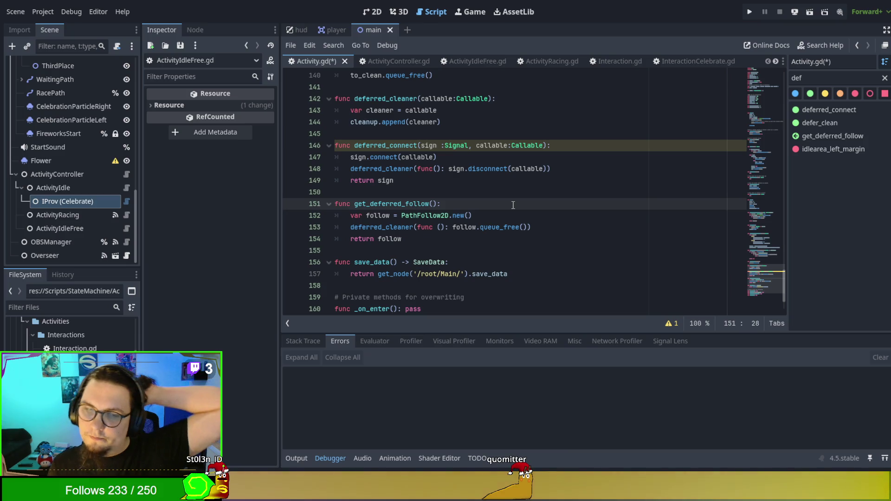
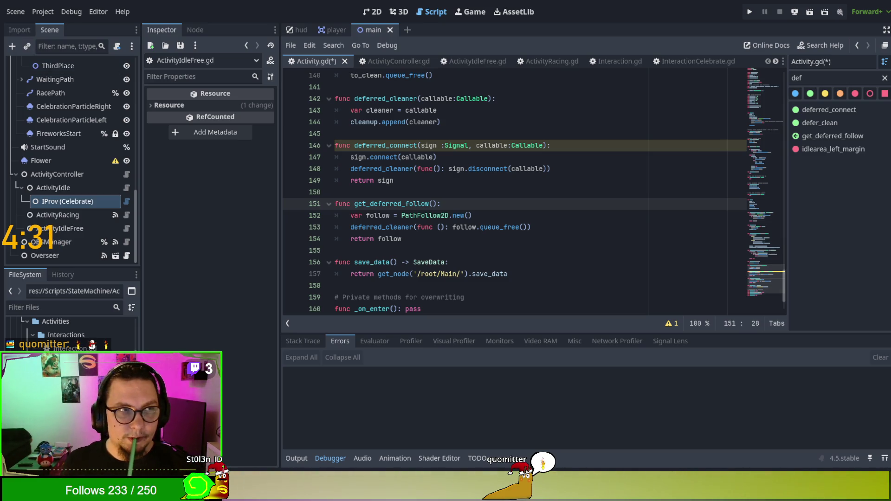
- Inspect the deferred_connect function and its sign and callable parameters
click(484, 190)
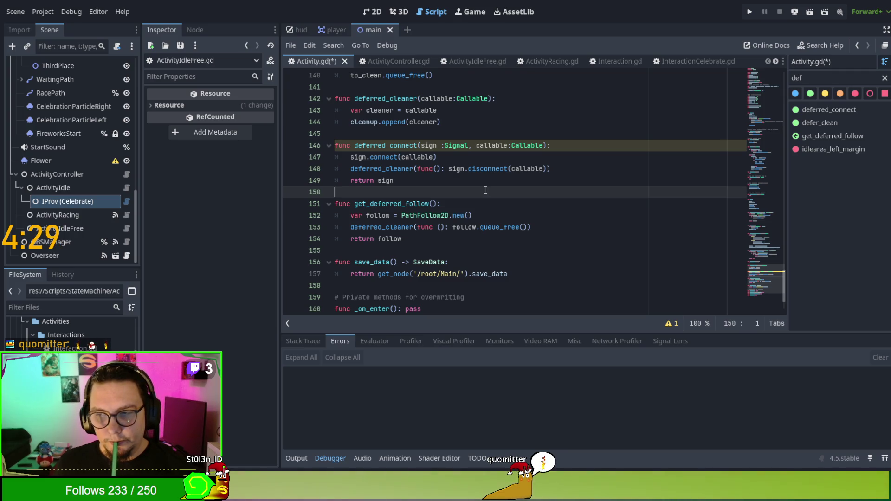
scroll(412, 209, up, 1)
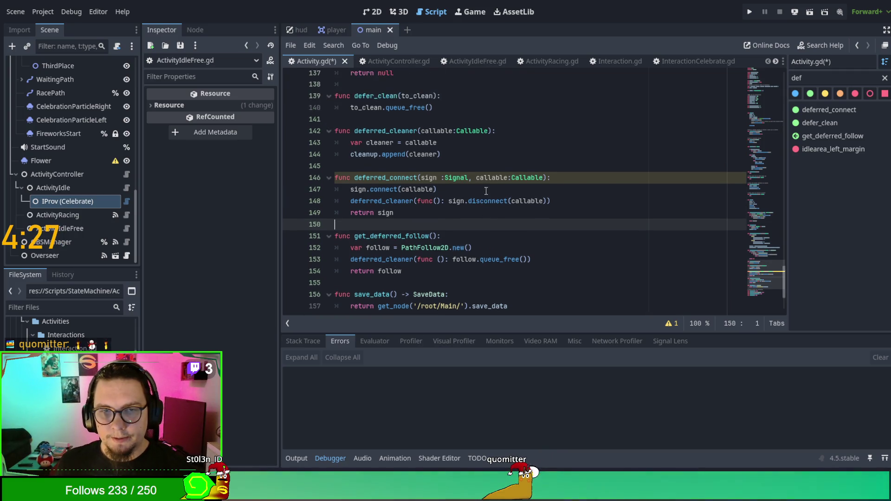
scroll(412, 209, up, 1)
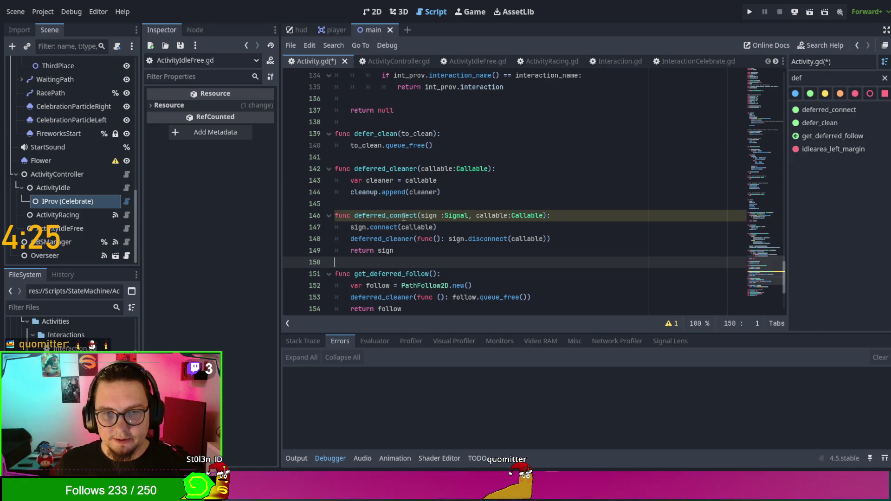
double_click(403, 216)
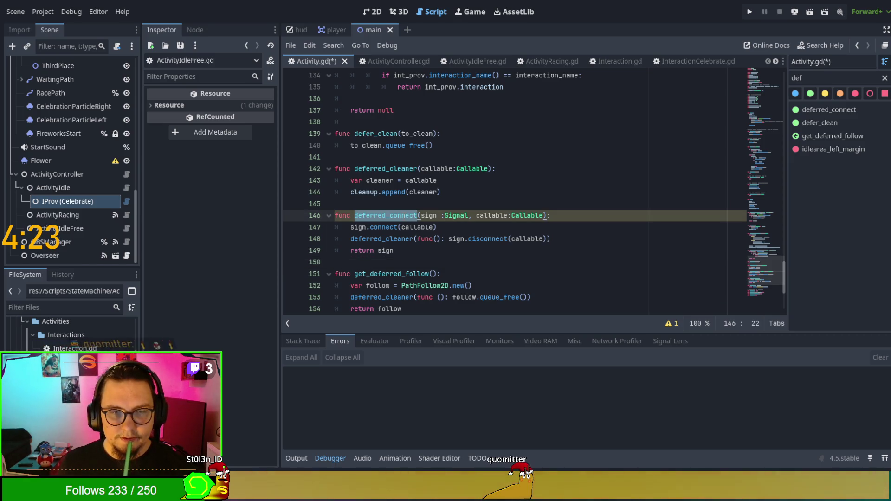
double_click(429, 216)
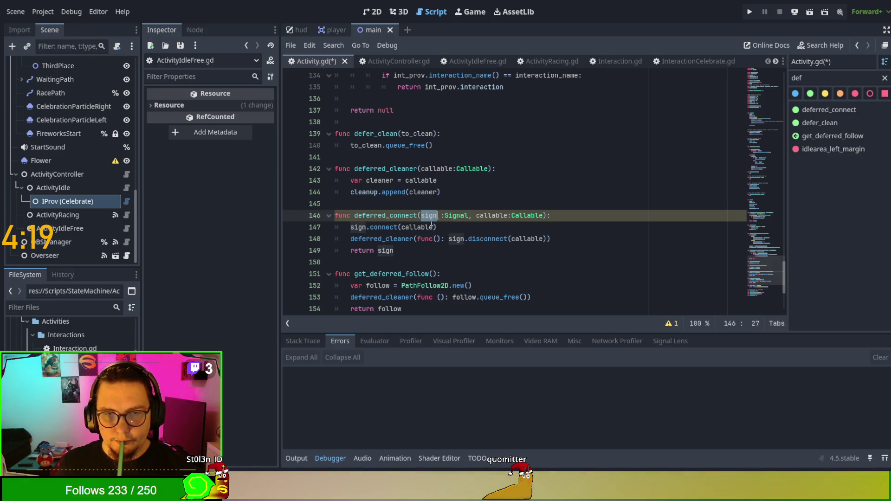
double_click(493, 215)
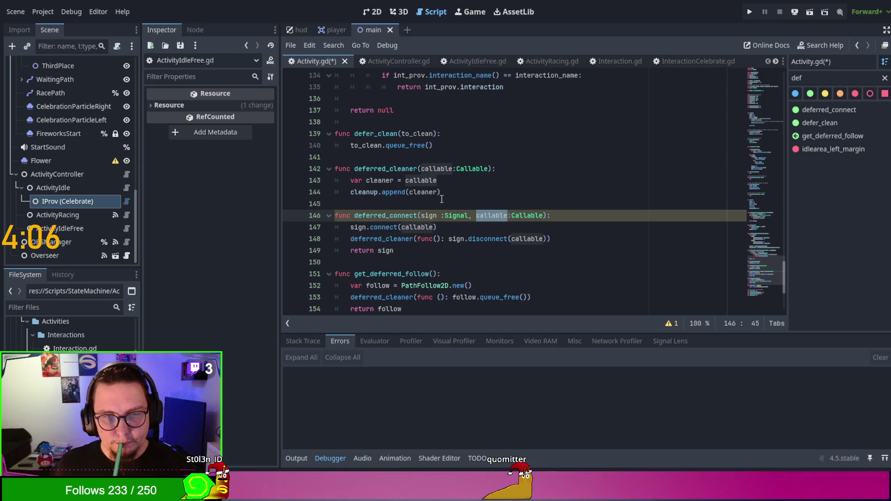
- Rename defer_clean on line 139 to deferred_clean, correcting the typo along the way
click(373, 133)
text(red)
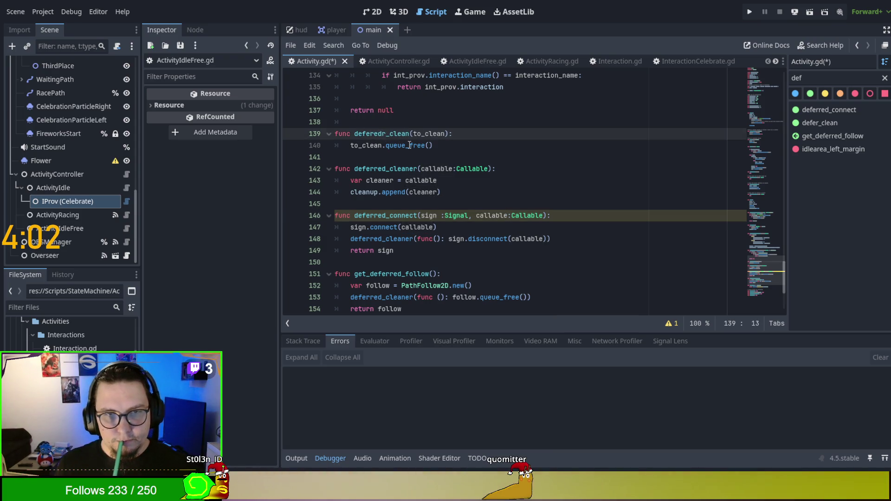
key(BackSpace)
key(BackSpace)
key(Right)
text(ed)
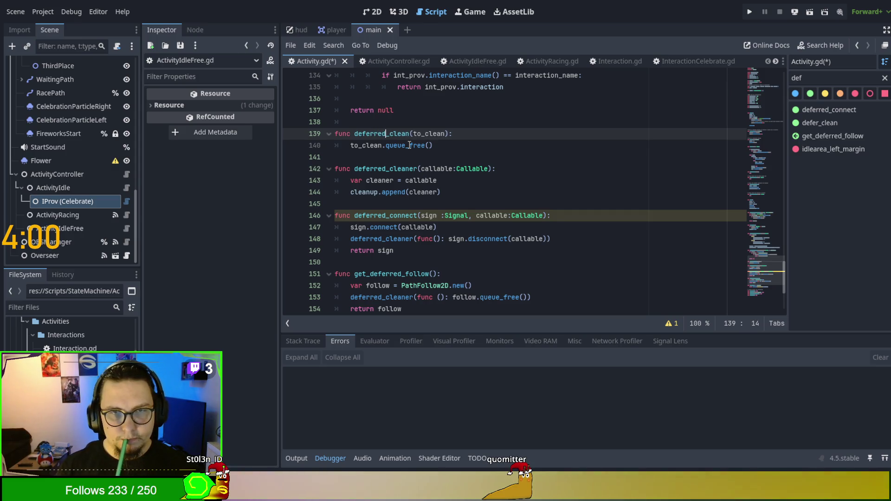
double_click(386, 134)
- Search the script for 'clean' and step through the matches to the on_cleanup function
double_click(831, 77)
text(cle)
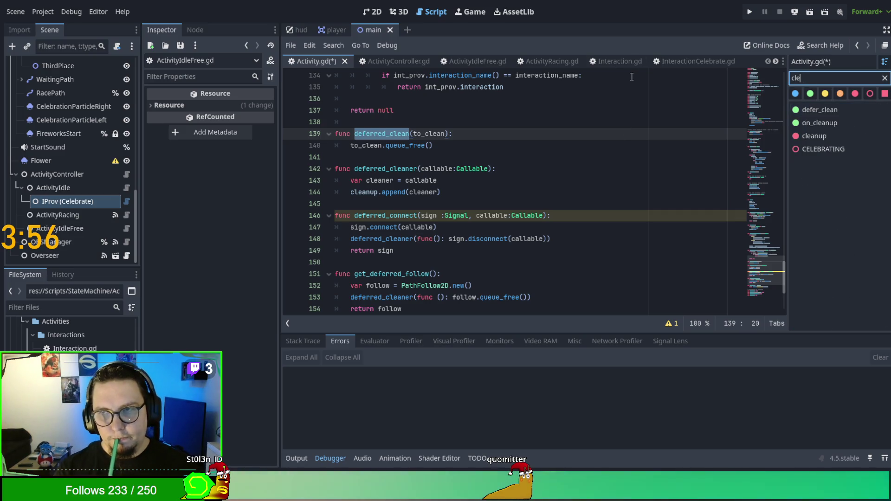
text(an)
click(641, 130)
key(ctrl+f)
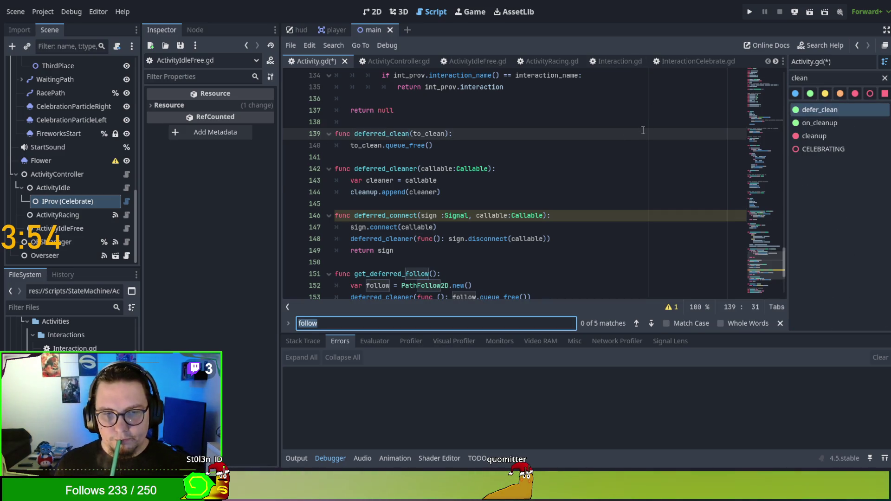
text(clean)
key(Return)
key(Return)
key(Return)
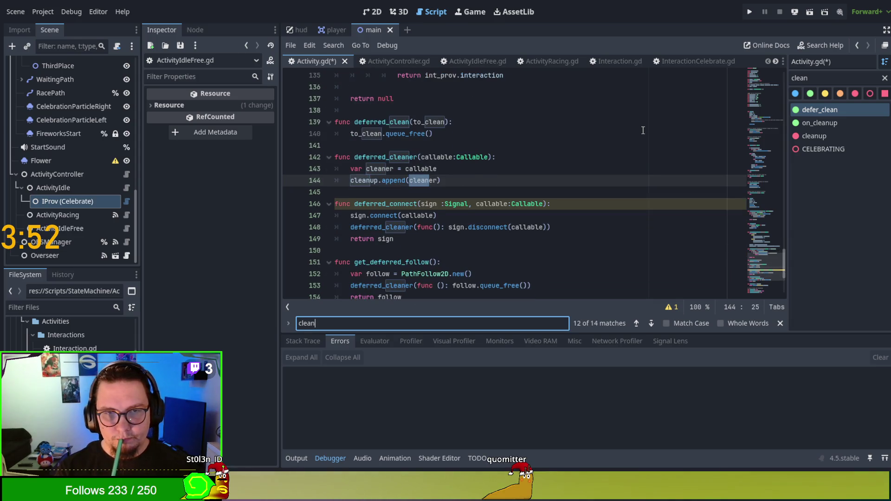
key(Return)
key(Return)
key(Return)
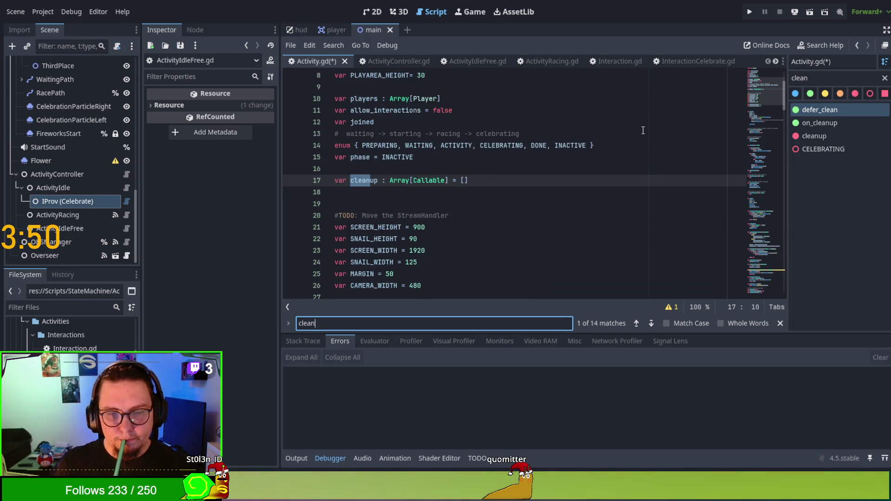
key(Return)
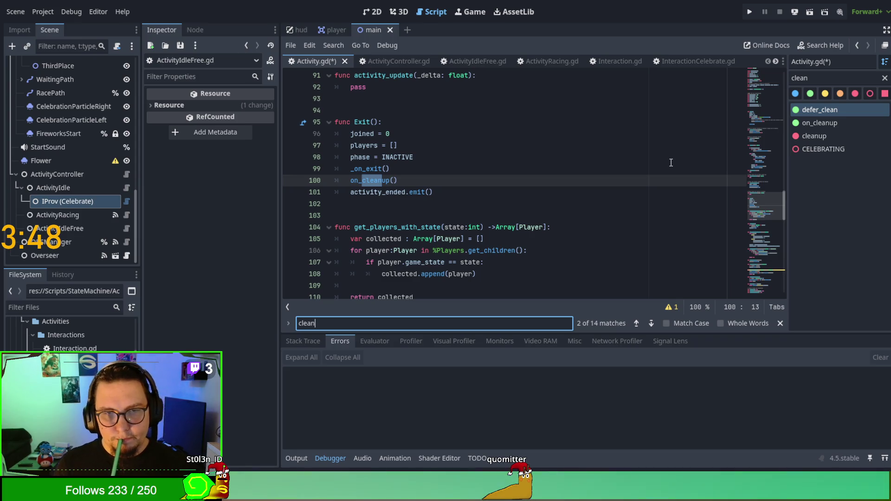
ctrl+click(372, 180)
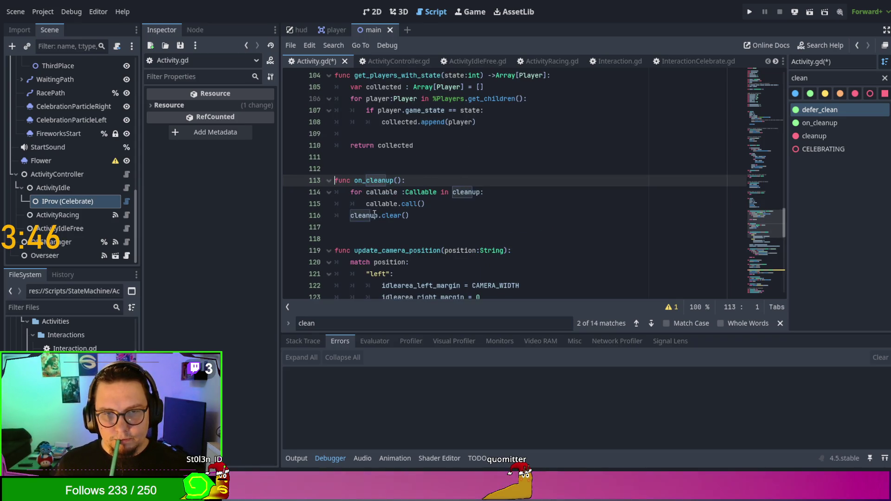
click(464, 192)
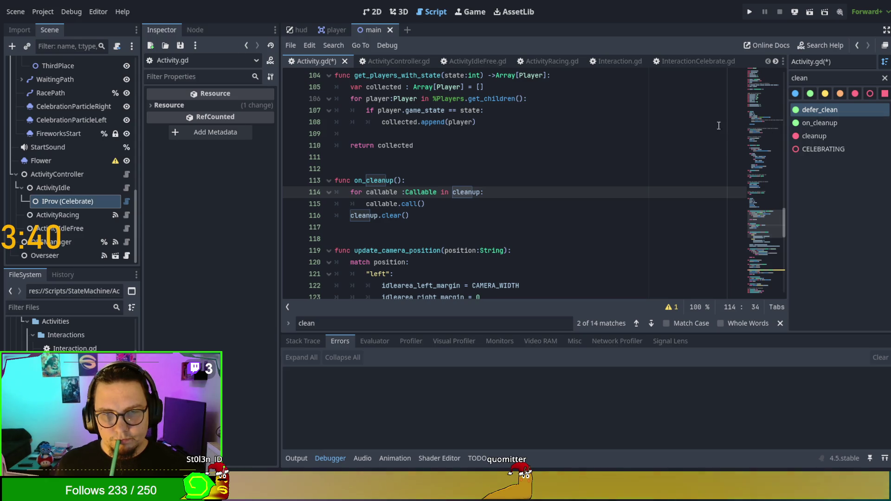
- Search for 'deferred_clean' and select the whole deferred_clean function
key(ctrl+f)
text(deferred_clean)
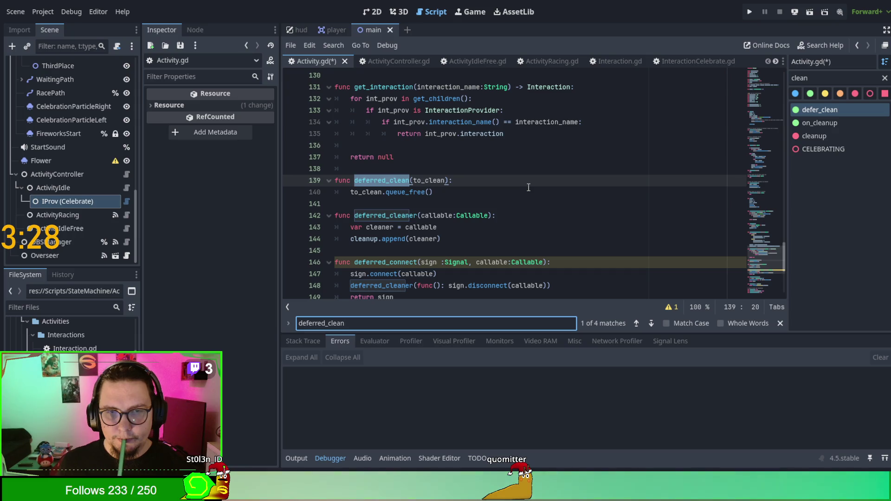
scroll(399, 184, down, 1)
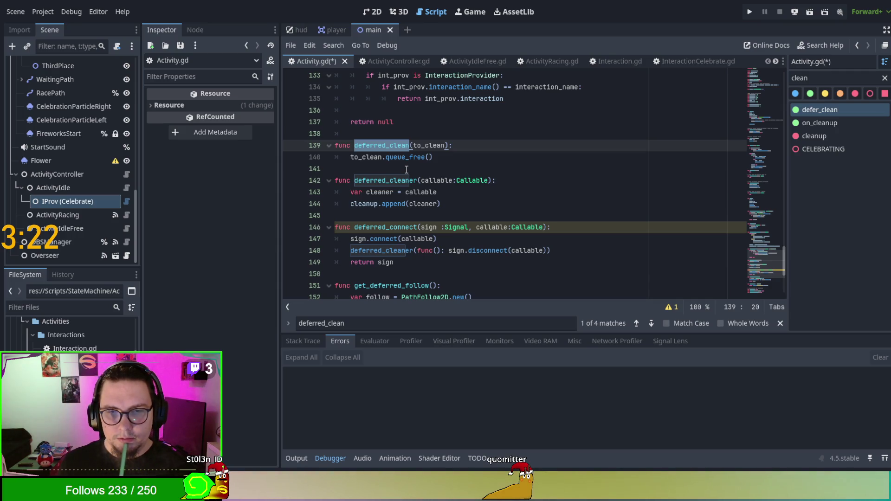
drag(444, 157, 302, 138)
- Delete the selected deferred_clean function and save Activity.gd
key(BackSpace)
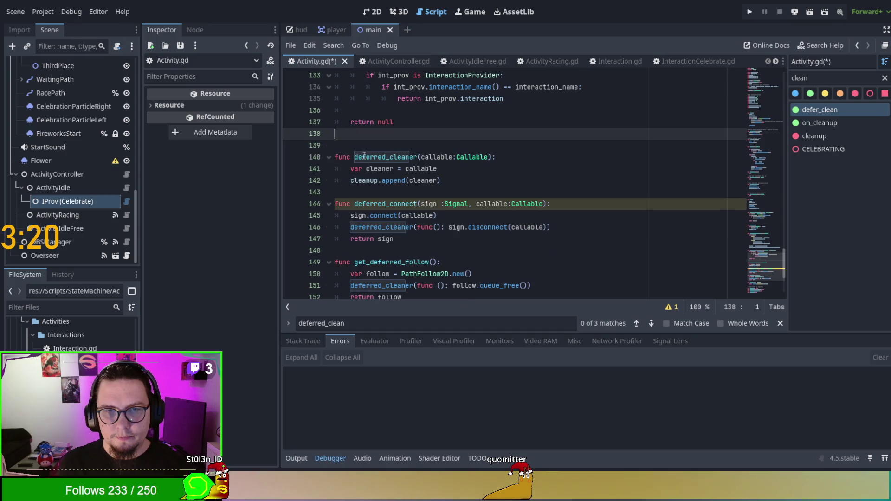
key(ctrl+s)
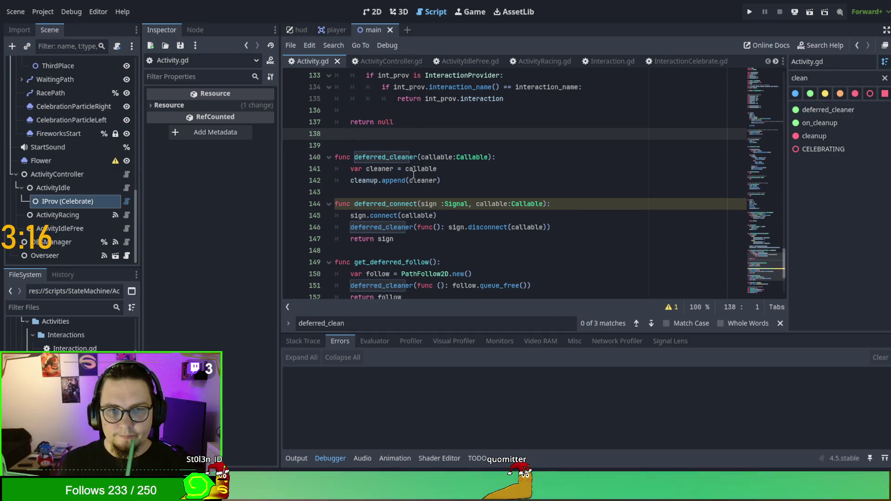
scroll(407, 152, down, 1)
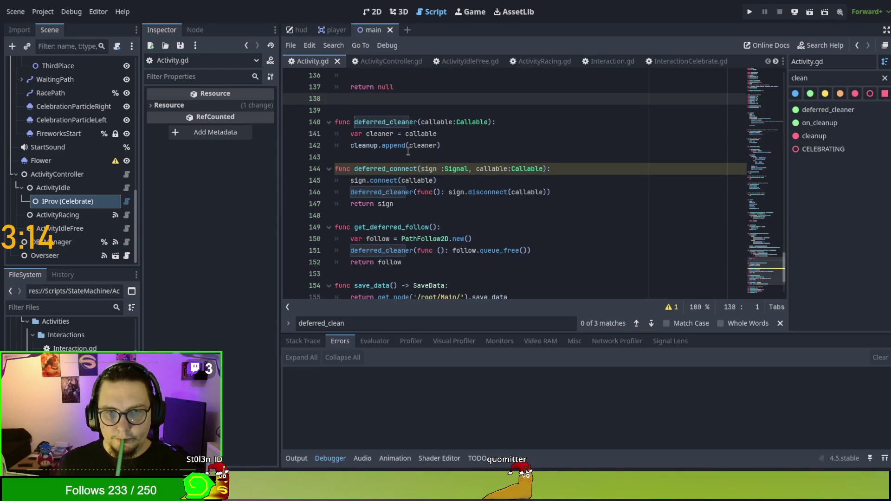
click(569, 249)
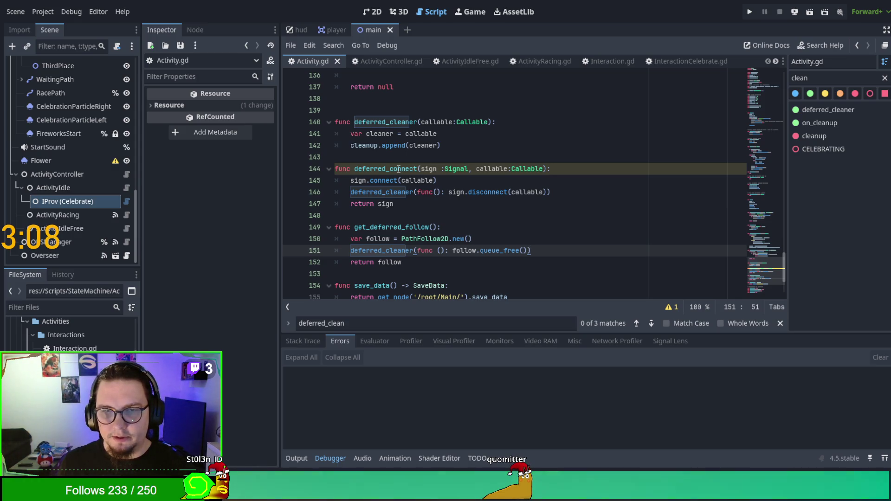
click(418, 192)
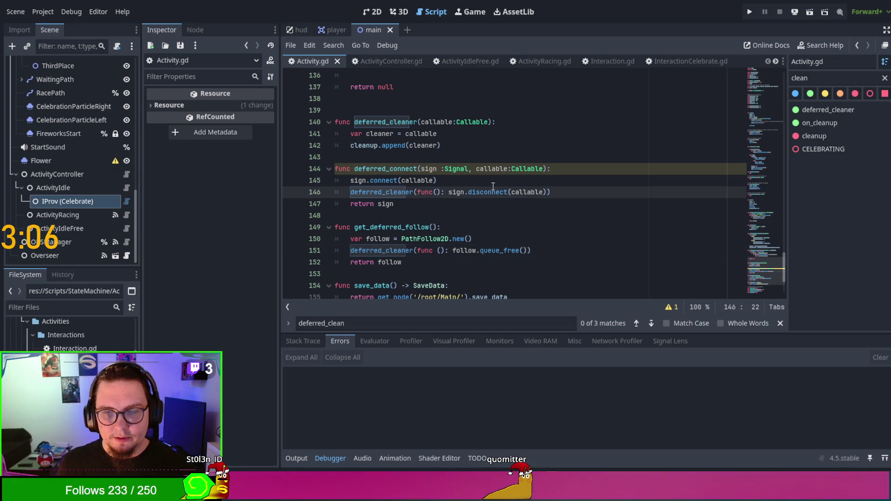
click(430, 170)
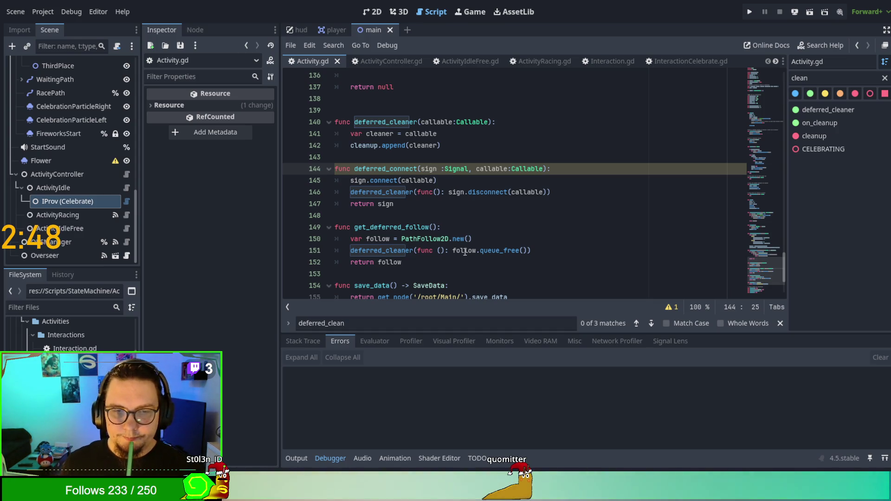
- Clear and close the search bar, then show the script's warnings list
click(411, 320)
key(ctrl+a)
key(BackSpace)
click(569, 239)
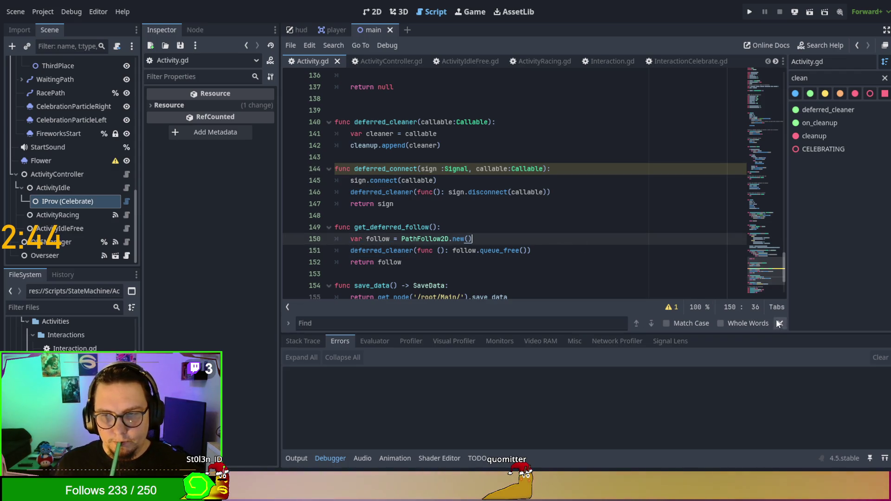
click(779, 322)
click(671, 324)
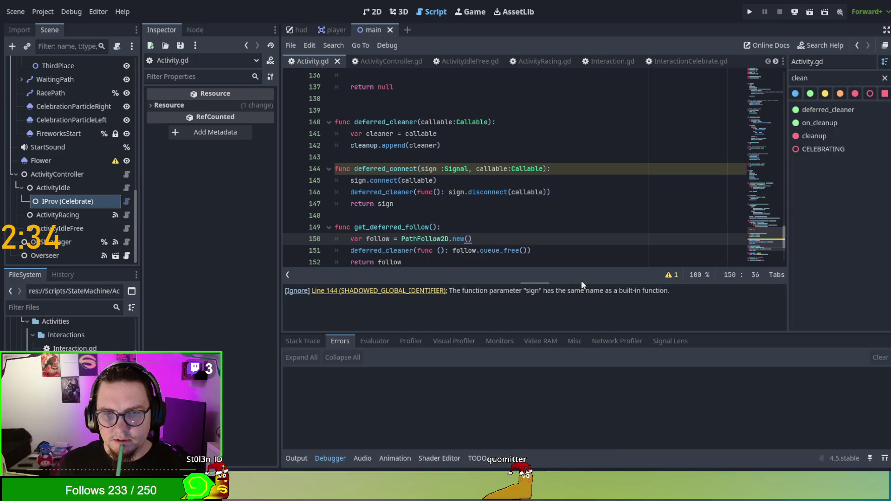
- Rename deferred_connect's sign parameter to sig in the header, connect and disconnect calls
click(437, 168)
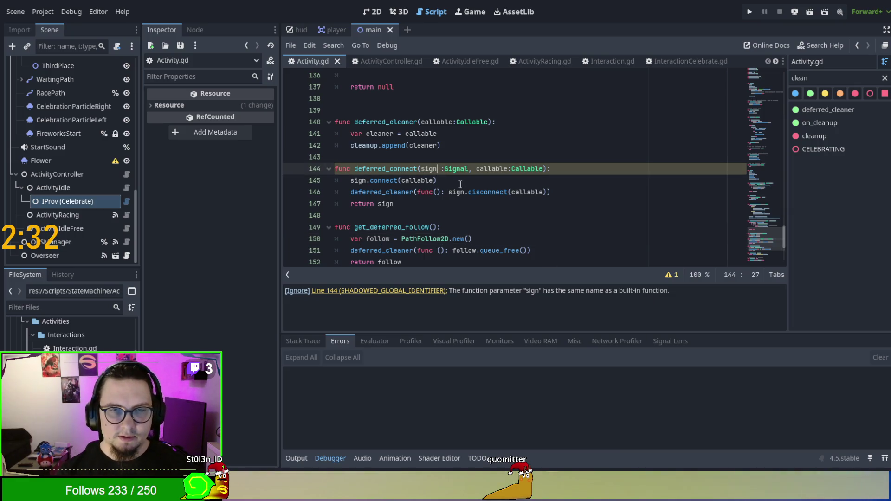
key(BackSpace)
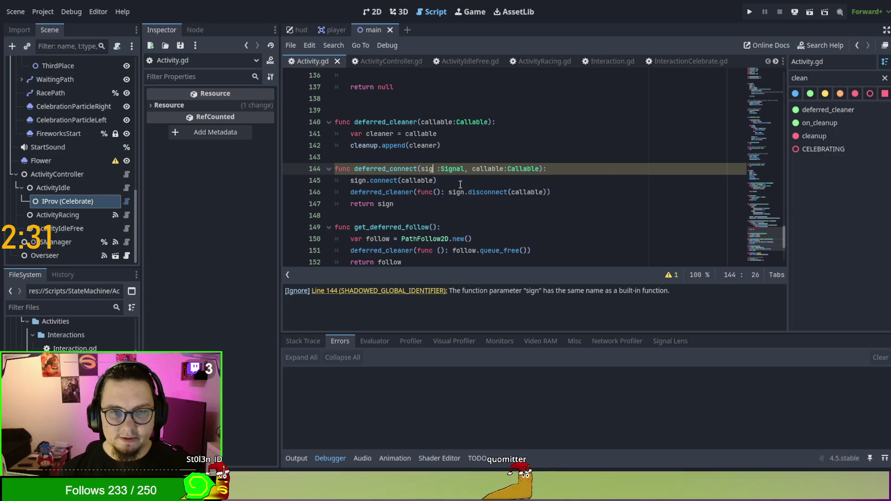
key(Down)
key(Home)
key(ctrl+Right)
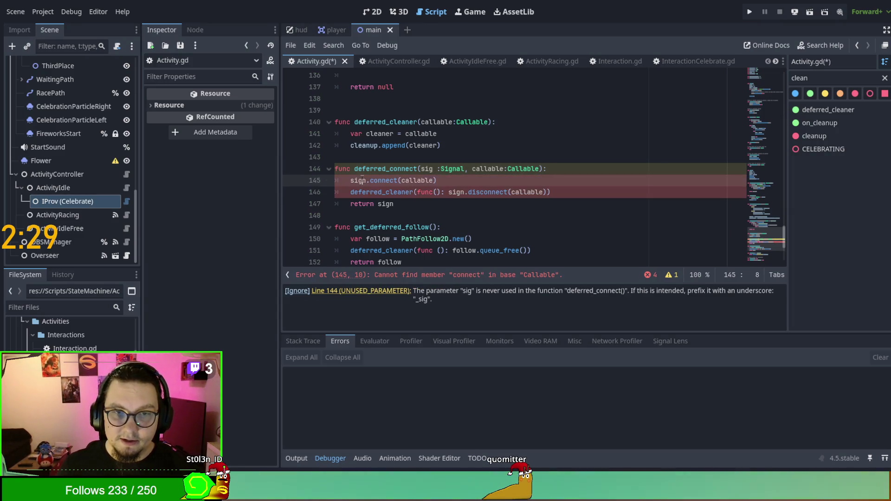
key(BackSpace)
click(464, 191)
key(BackSpace)
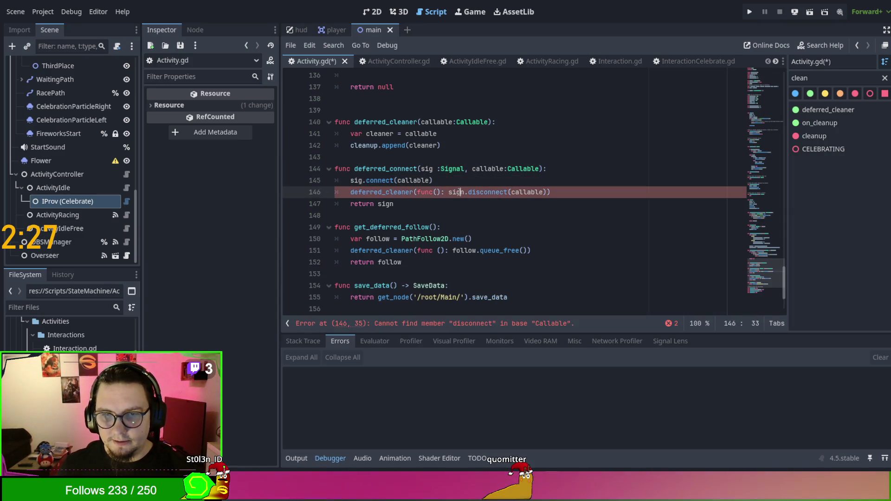
click(464, 181)
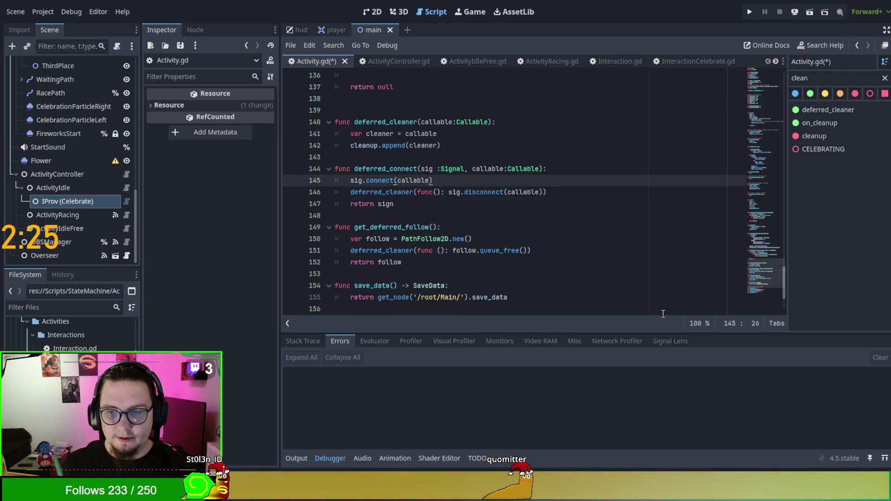
- Review get_deferred_follow, save Activity.gd, and switch to ActivityRacing.gd
scroll(589, 189, down, 2)
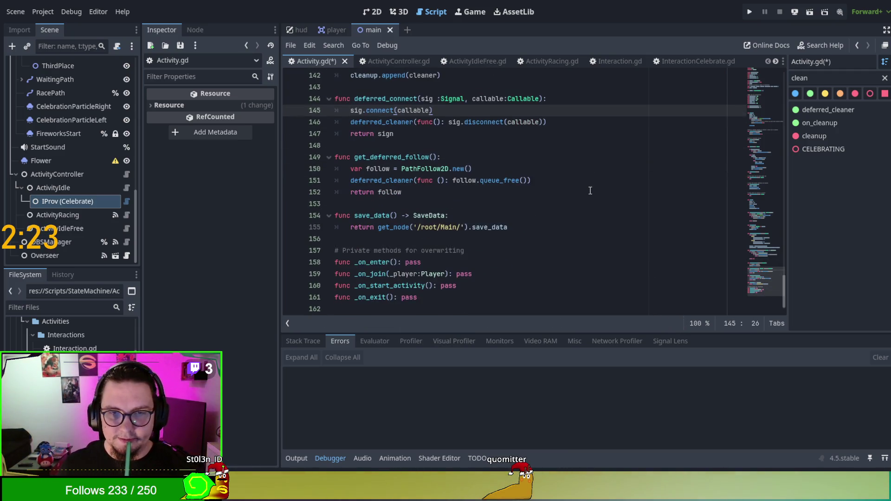
scroll(521, 159, up, 3)
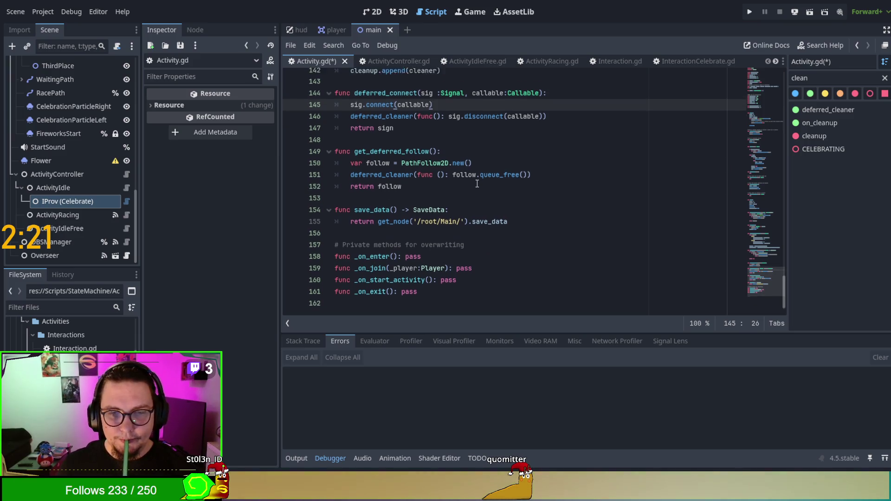
click(467, 216)
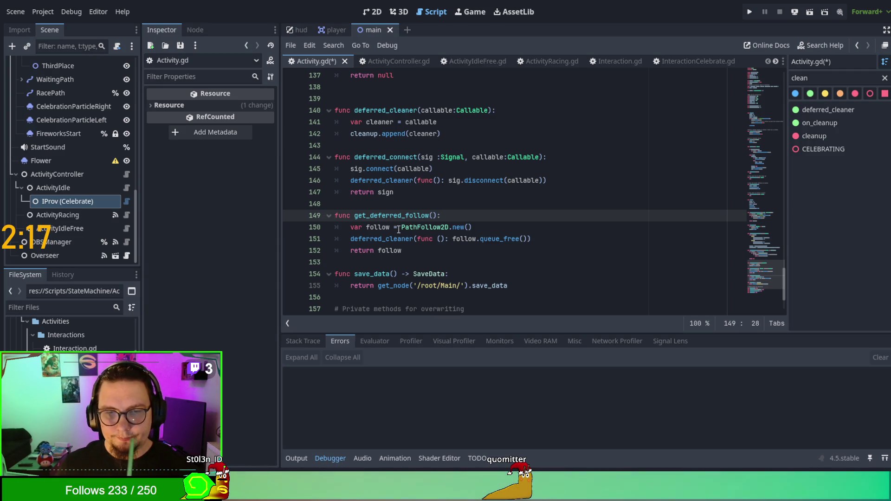
click(449, 257)
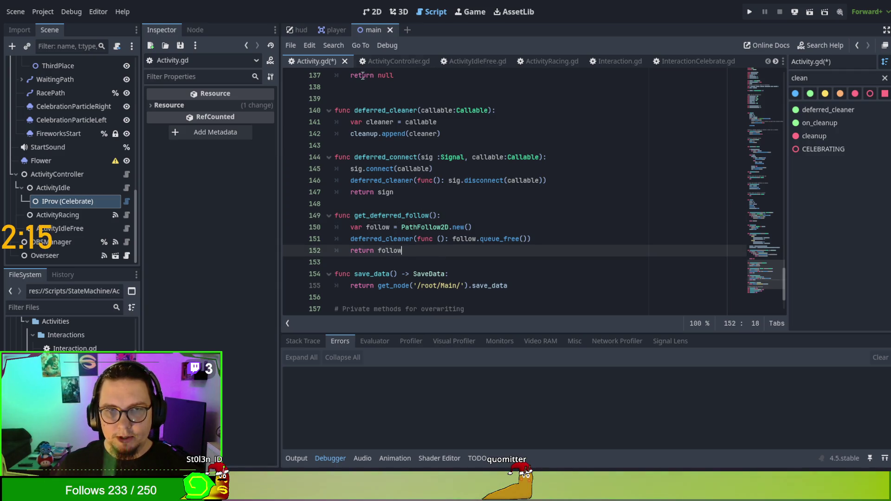
click(434, 169)
key(ctrl+s)
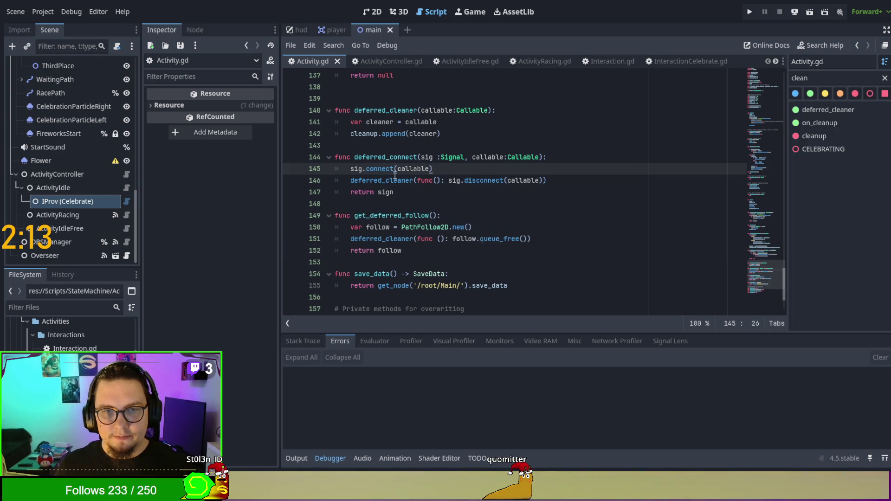
double_click(392, 214)
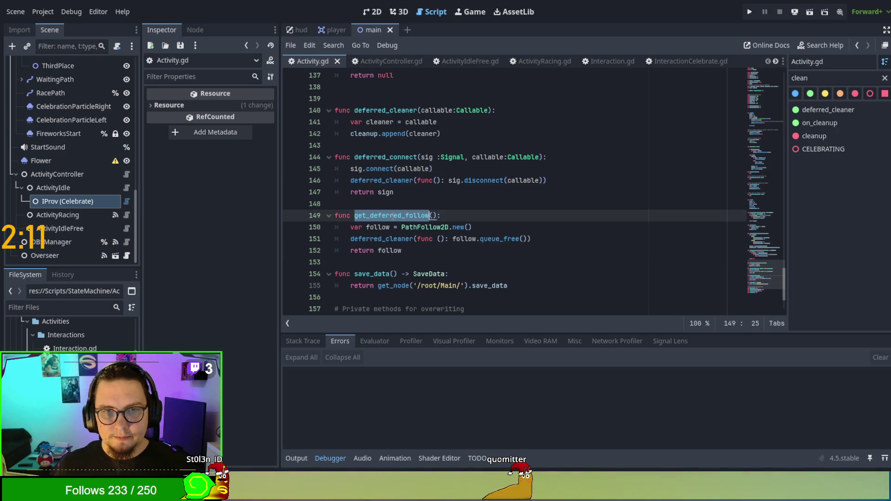
double_click(379, 157)
key(ctrl+c)
click(534, 61)
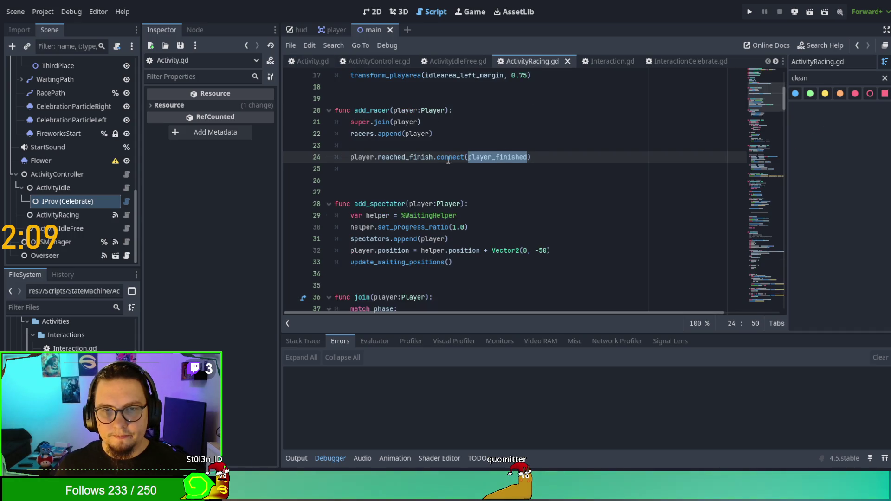
- Replace the reached_finish.connect line with deferred_connect(player.reached_finish, player_finished)
click(403, 147)
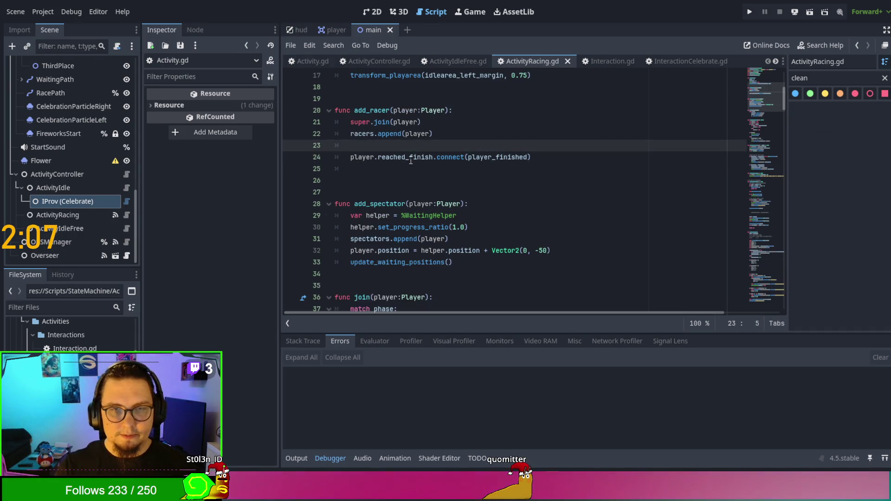
key(Return)
key(ctrl+v)
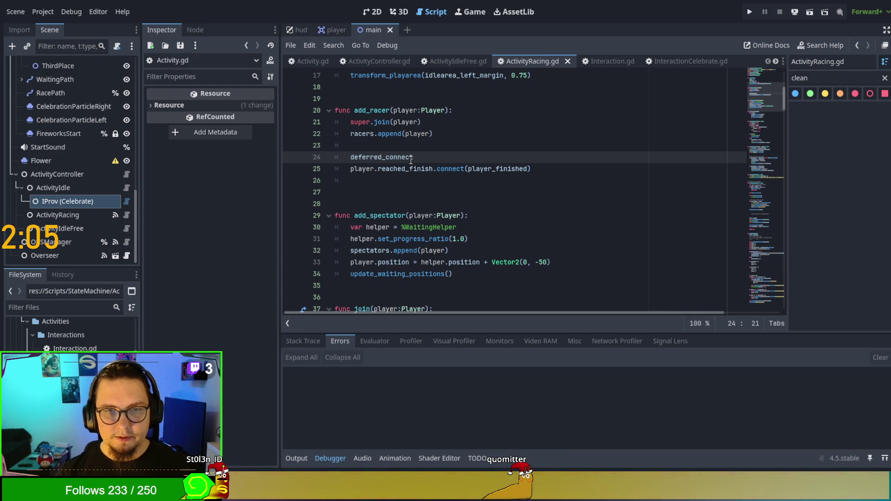
text((player)
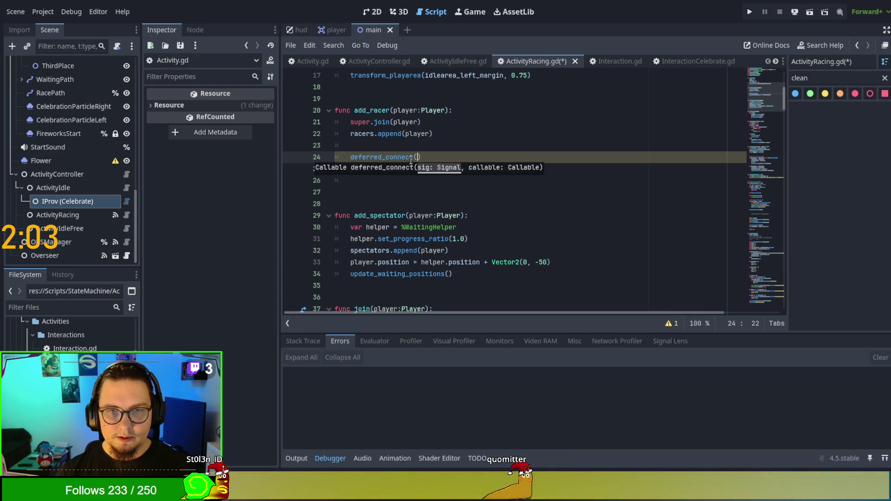
text(.reached)
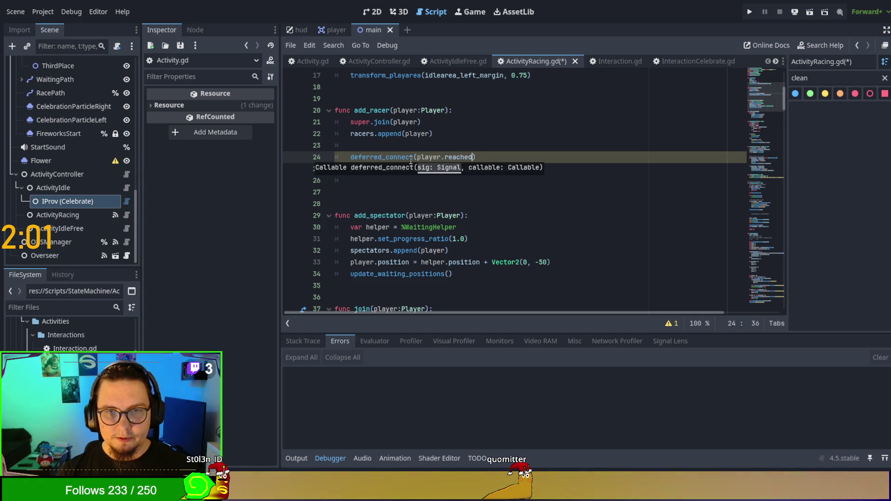
text(_finish, )
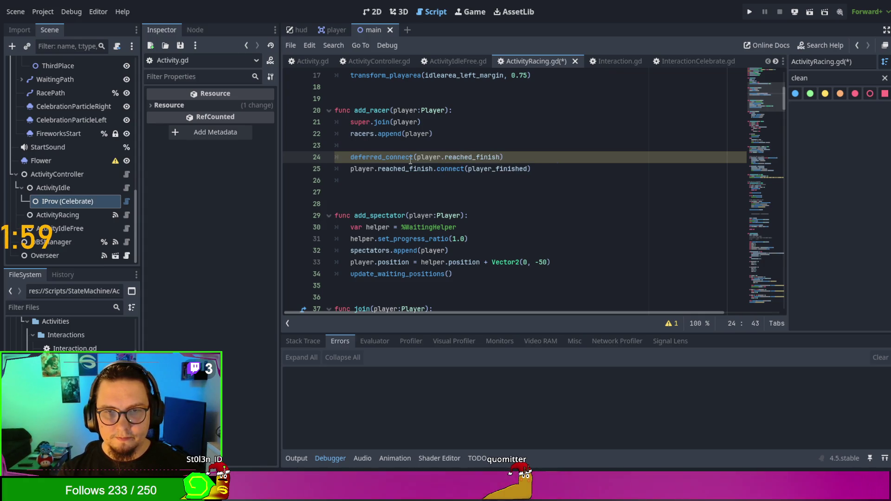
text(player_)
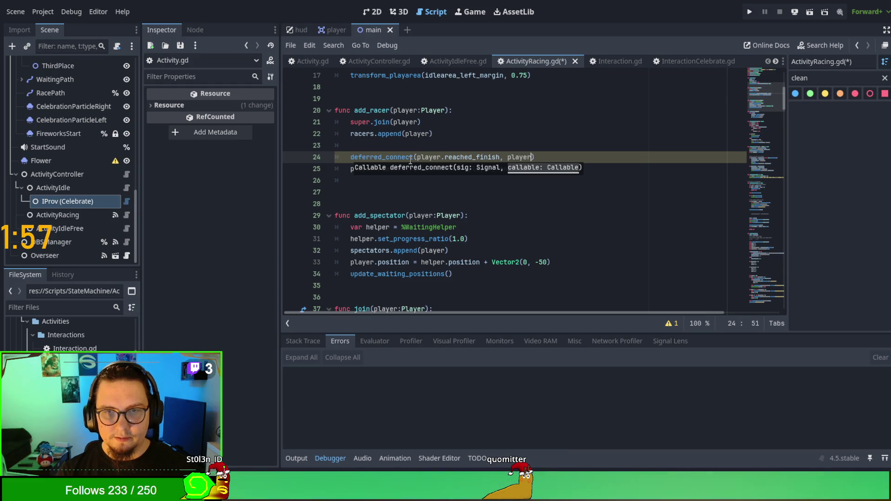
text(finished)
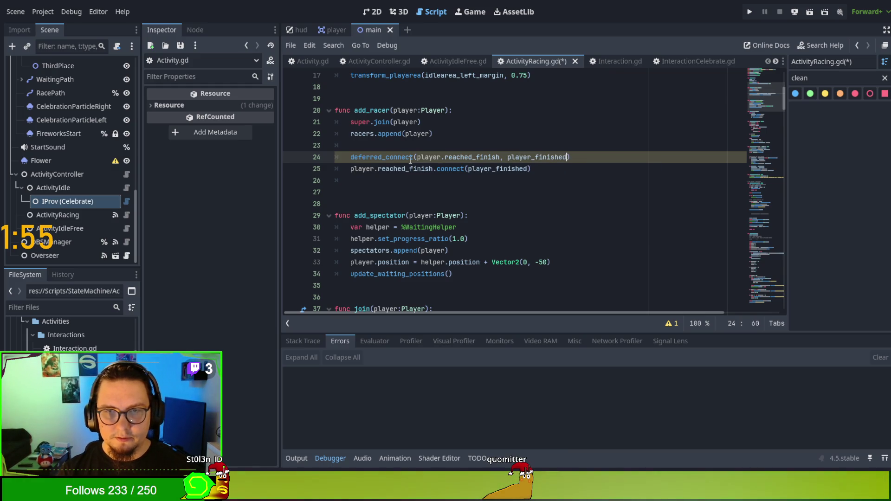
click(609, 168)
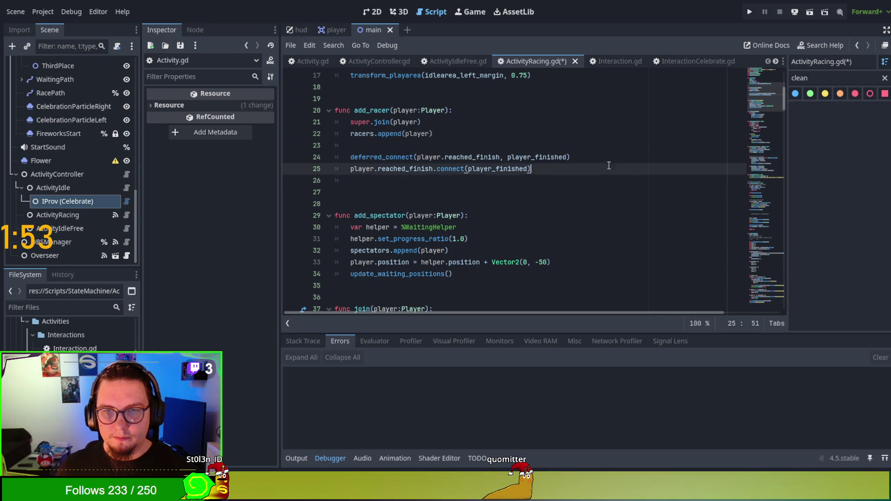
shift+click(602, 160)
key(BackSpace)
click(545, 172)
shift+click(641, 160)
key(BackSpace)
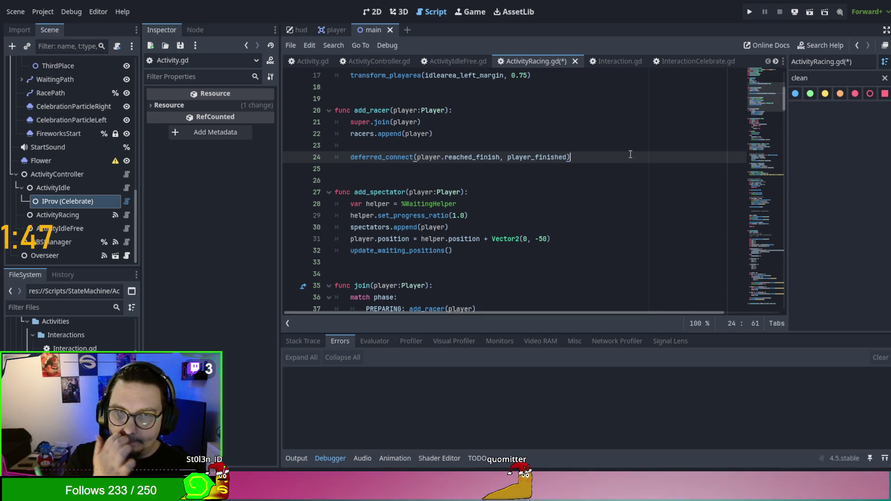
- Review the script and run the project with F5
scroll(536, 156, up, 2)
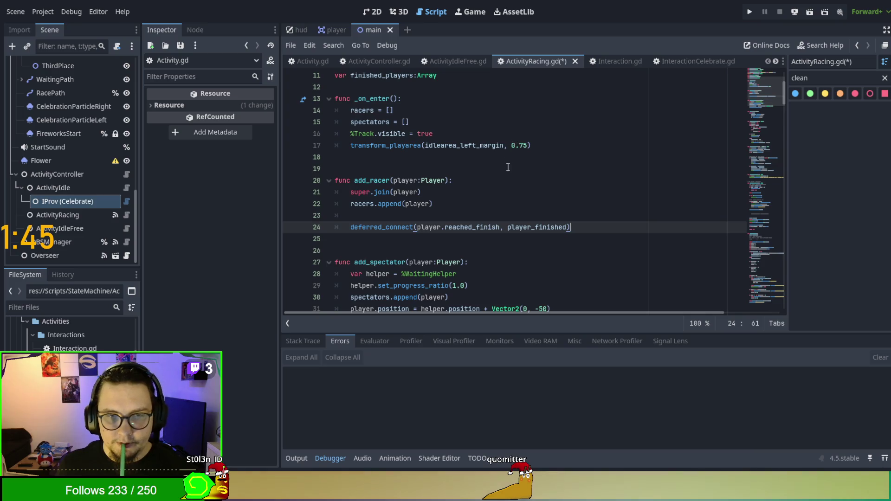
scroll(507, 164, up, 2)
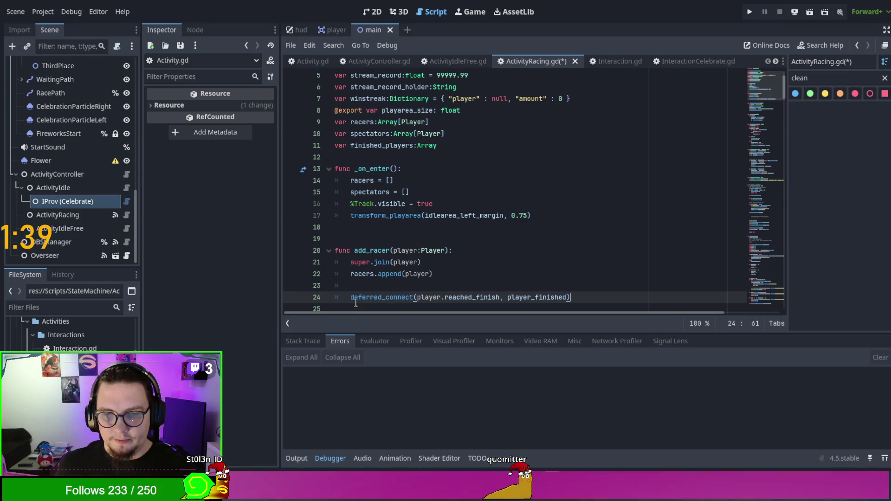
drag(367, 297, 382, 297)
scroll(408, 234, up, 2)
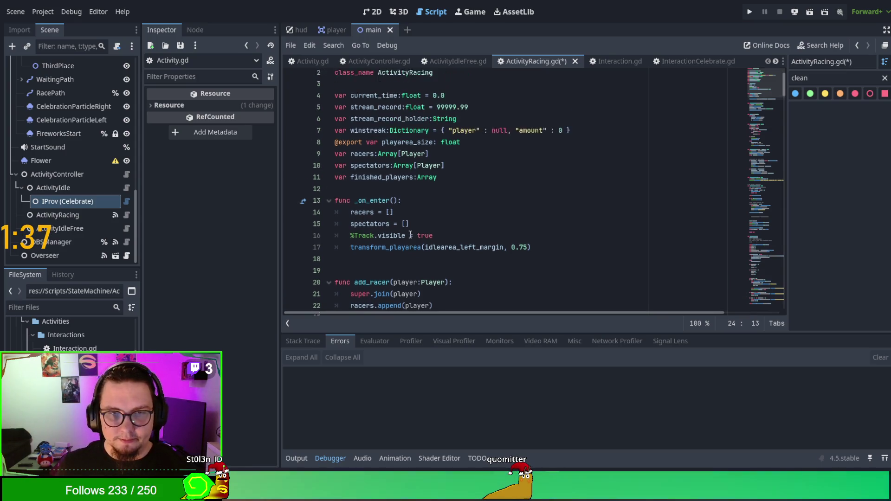
scroll(410, 236, down, 2)
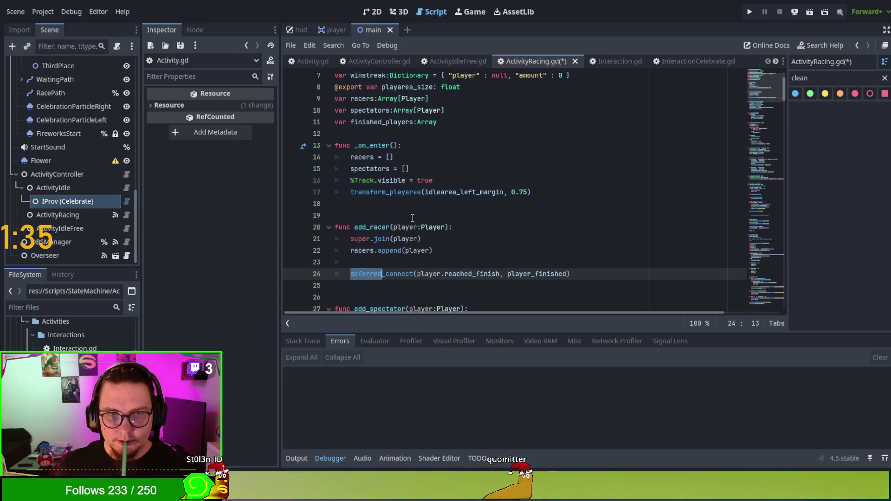
scroll(412, 218, down, 4)
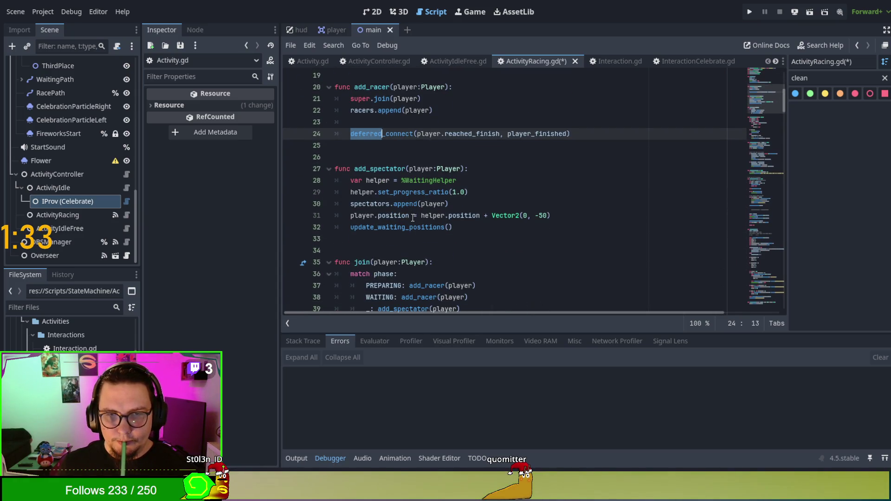
click(412, 170)
key(F5)
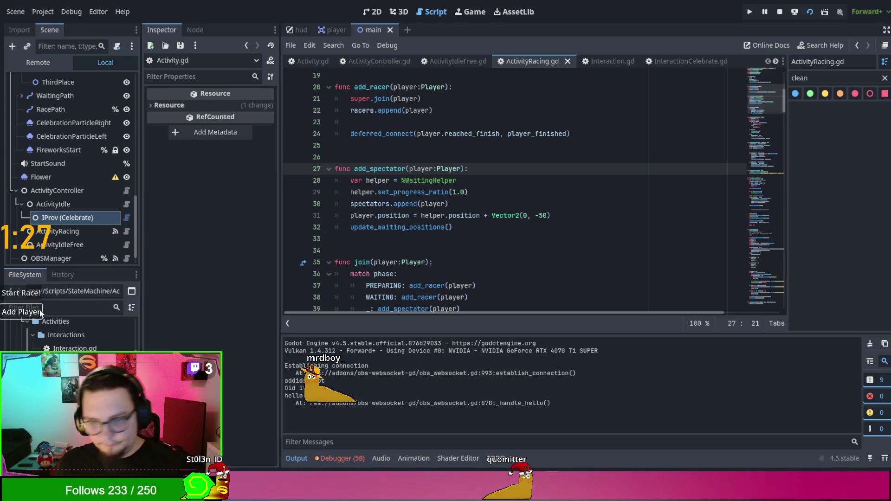
- Add a player and start the race in the running game
click(40, 311)
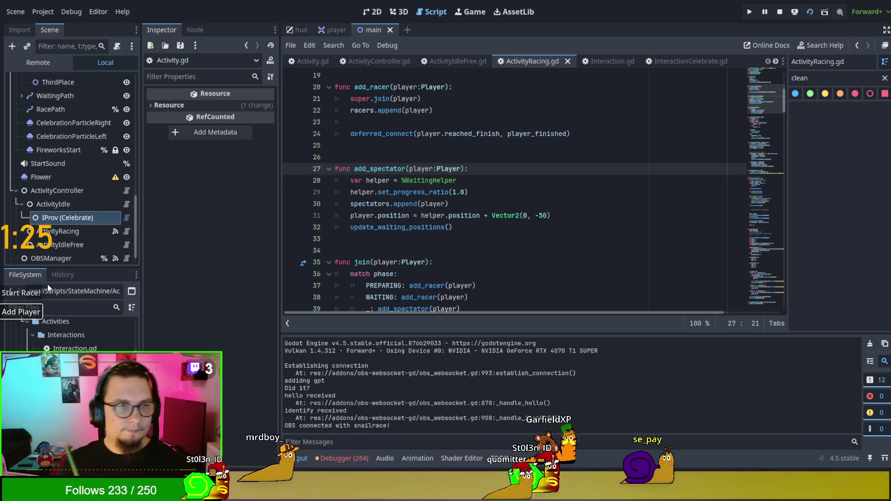
click(40, 291)
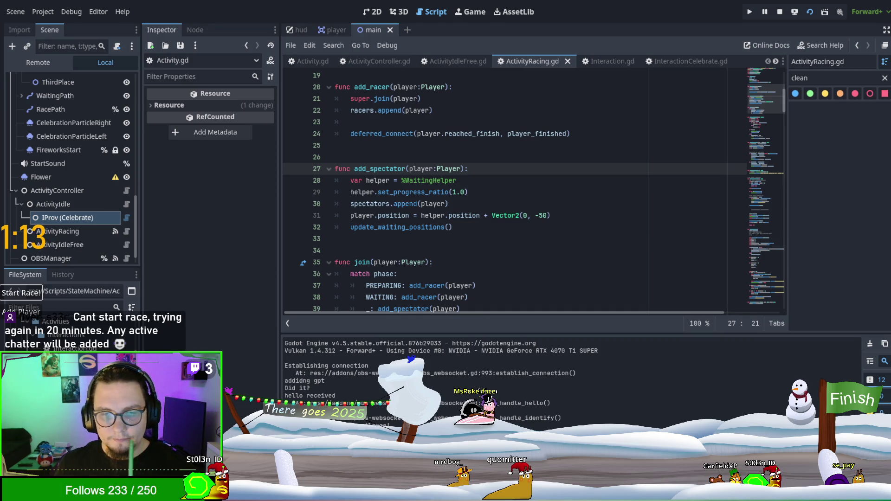
scroll(488, 197, down, 2)
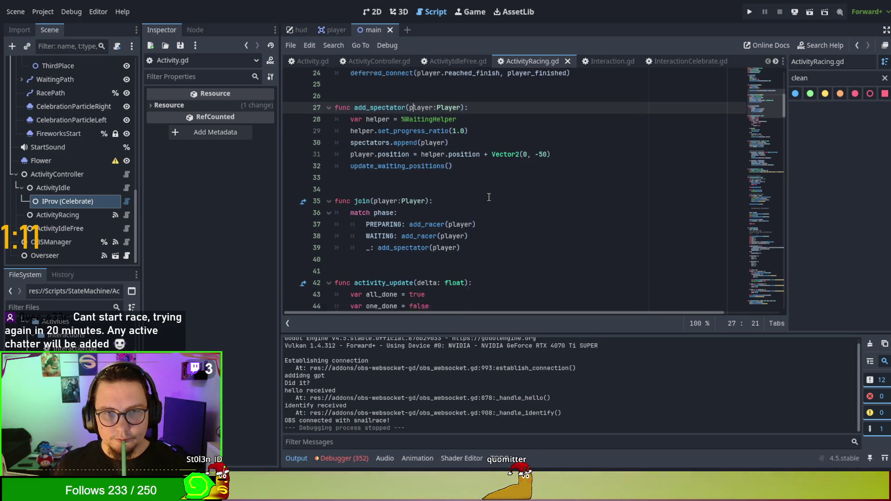
- Prefix the race-failed chat message on line 82 with 'DEBUG'
scroll(488, 197, down, 2)
scroll(476, 186, down, 5)
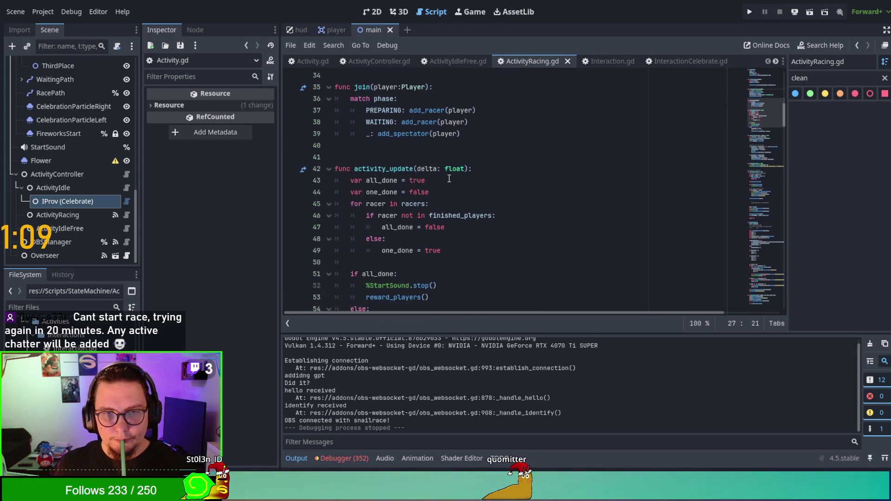
scroll(449, 178, up, 3)
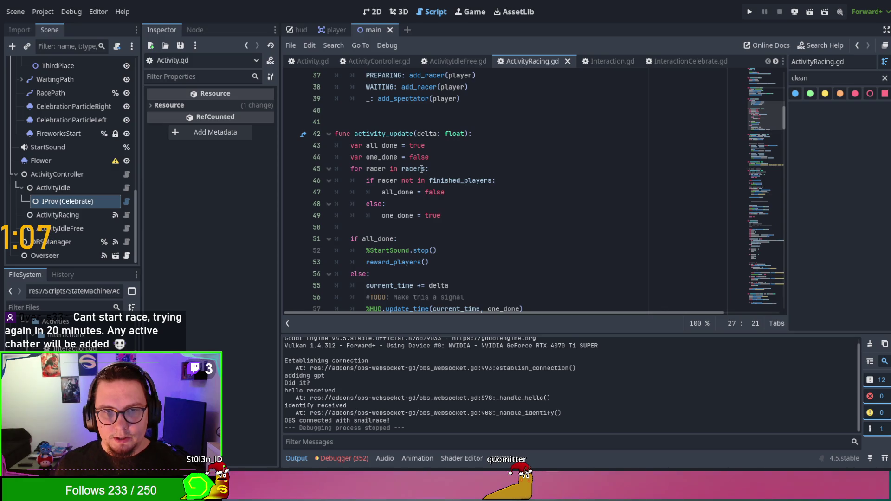
scroll(393, 163, down, 8)
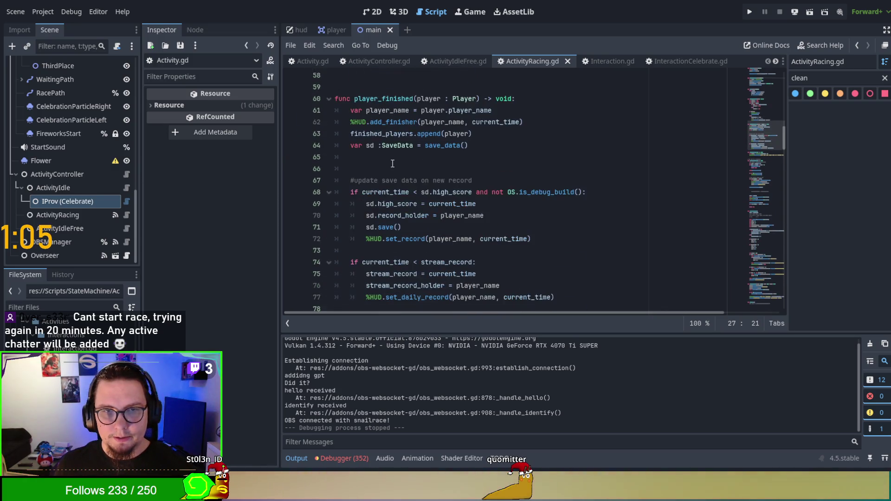
scroll(393, 164, down, 6)
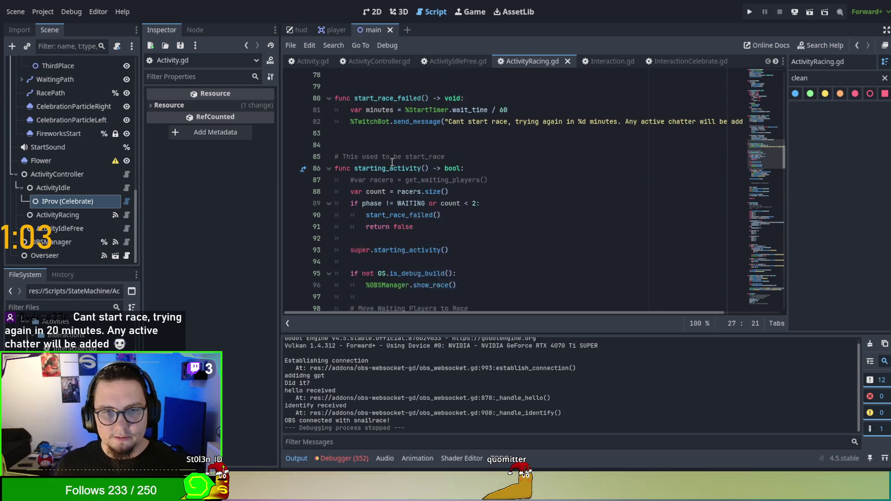
double_click(392, 155)
scroll(368, 169, up, 2)
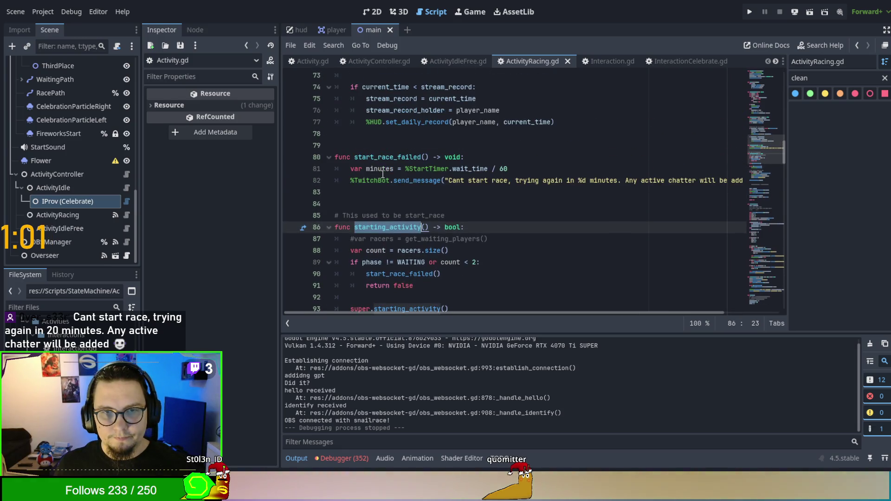
click(449, 180)
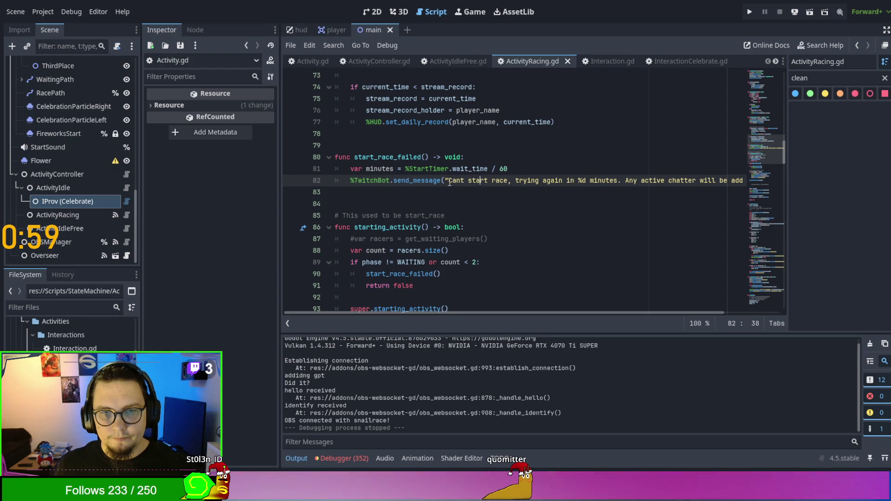
text(DEBUG)
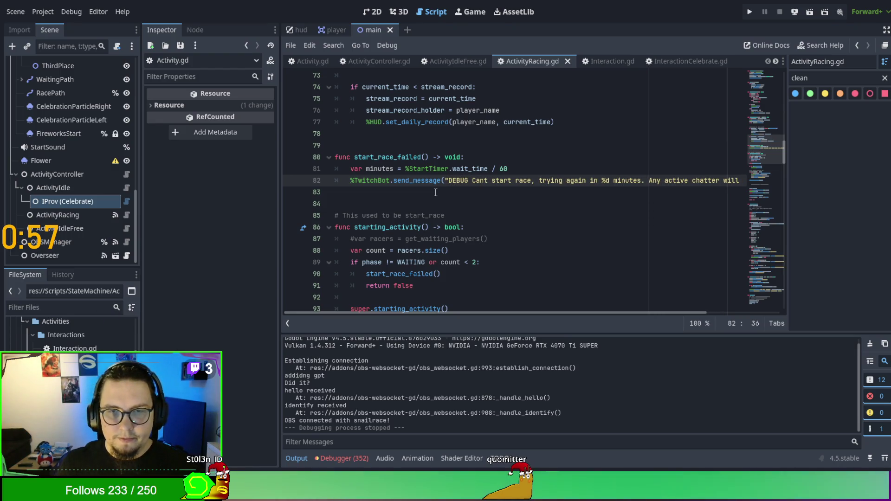
- Run the game, start a race to trigger the message, then stop it with F8
key(F5)
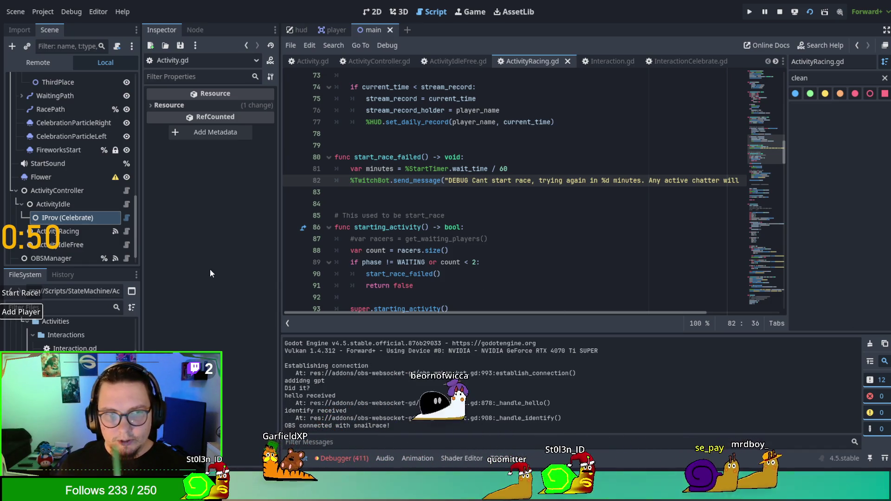
click(26, 294)
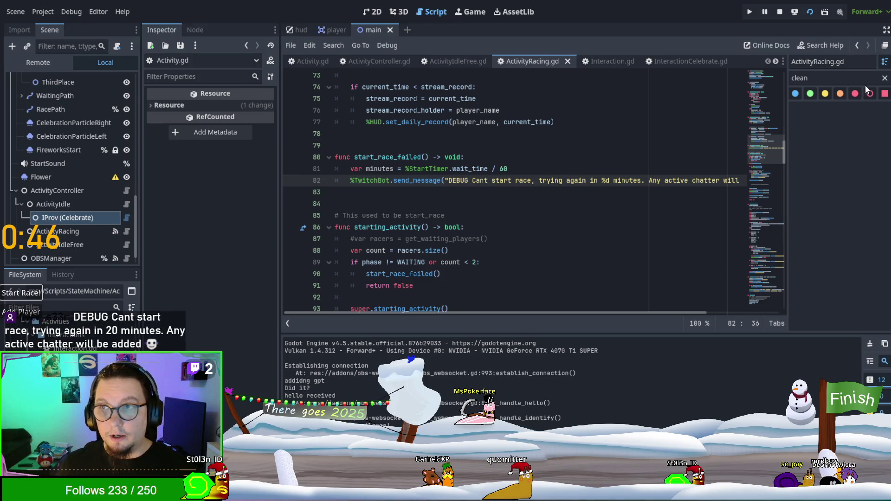
key(F8)
scroll(419, 211, down, 3)
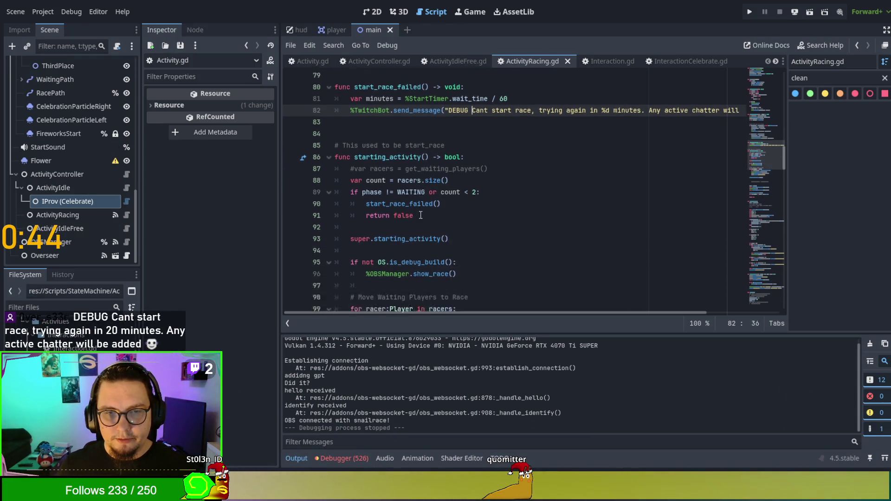
- Select WAITING on line 89, jump back to Activity.gd, and search it for WAITING
scroll(421, 213, up, 2)
scroll(424, 197, up, 1)
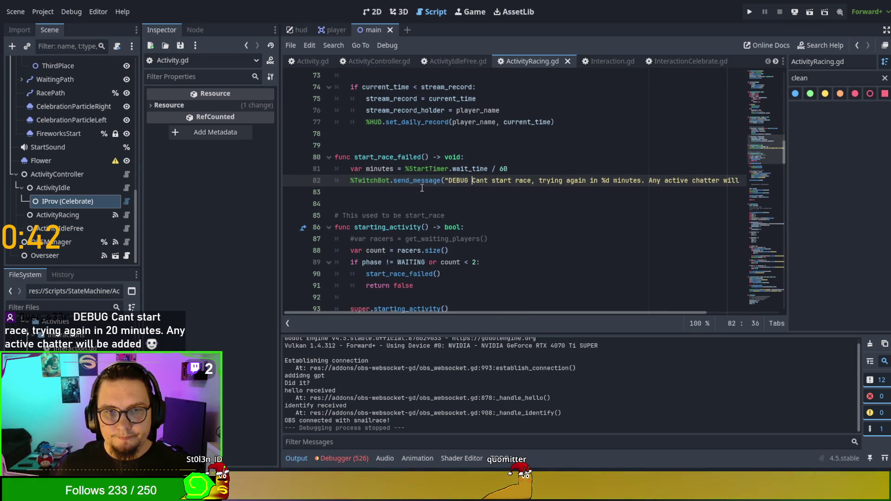
scroll(423, 192, down, 3)
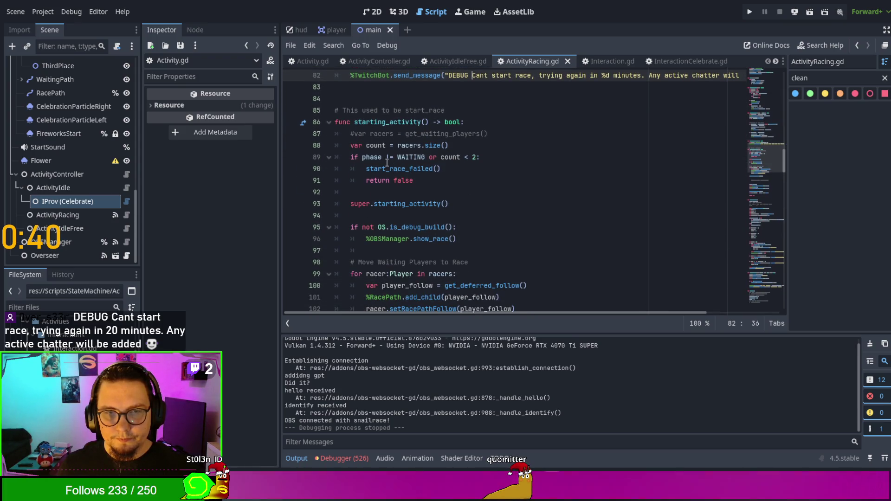
double_click(416, 158)
scroll(464, 223, up, 2)
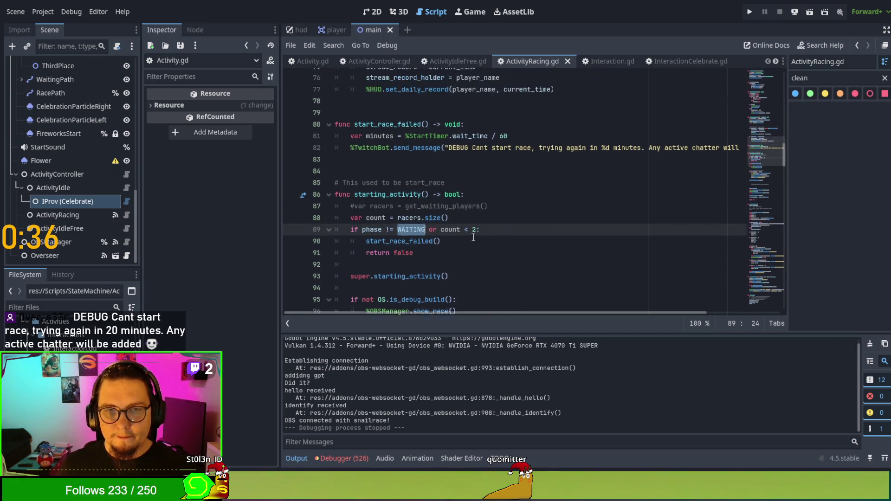
scroll(474, 237, up, 2)
key(alt+Left)
key(alt+Left)
key(alt+Left)
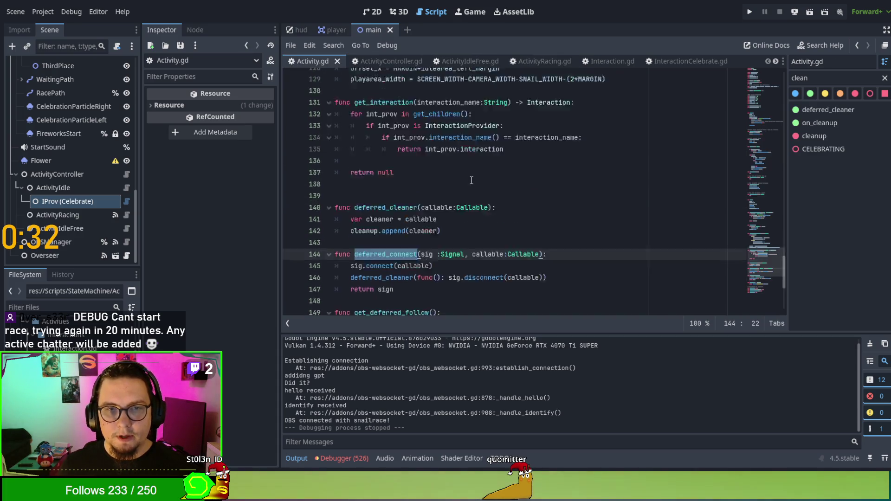
scroll(471, 181, up, 12)
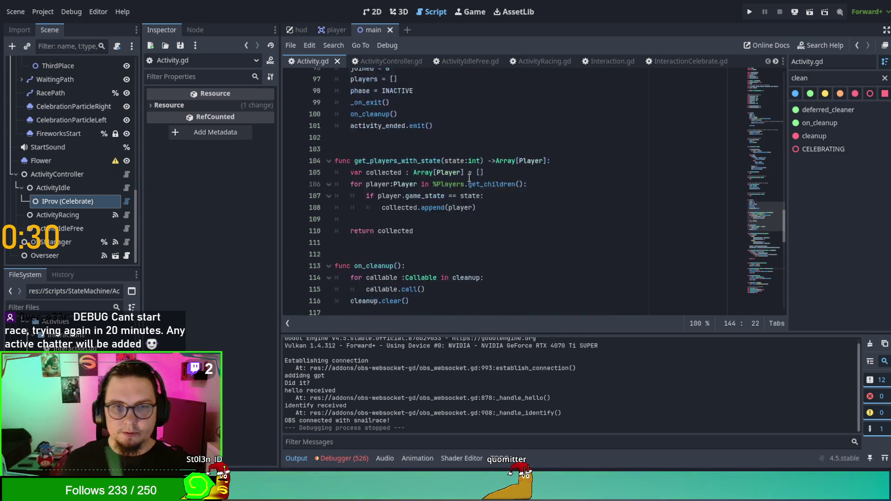
scroll(469, 178, up, 7)
scroll(468, 164, up, 2)
scroll(469, 164, down, 2)
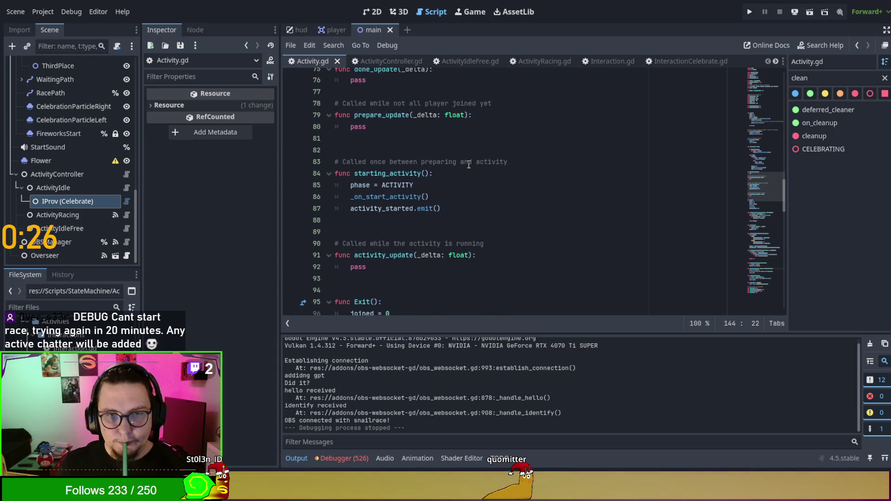
key(ctrl+f)
text(WAITING)
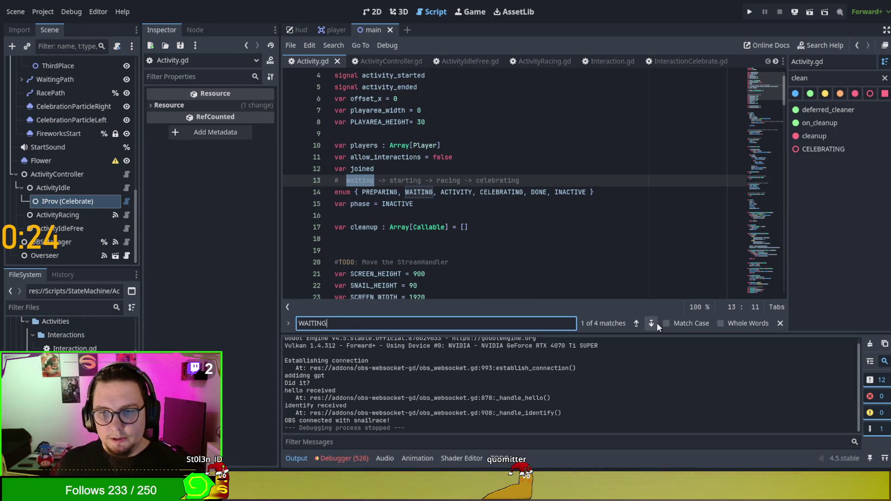
click(651, 323)
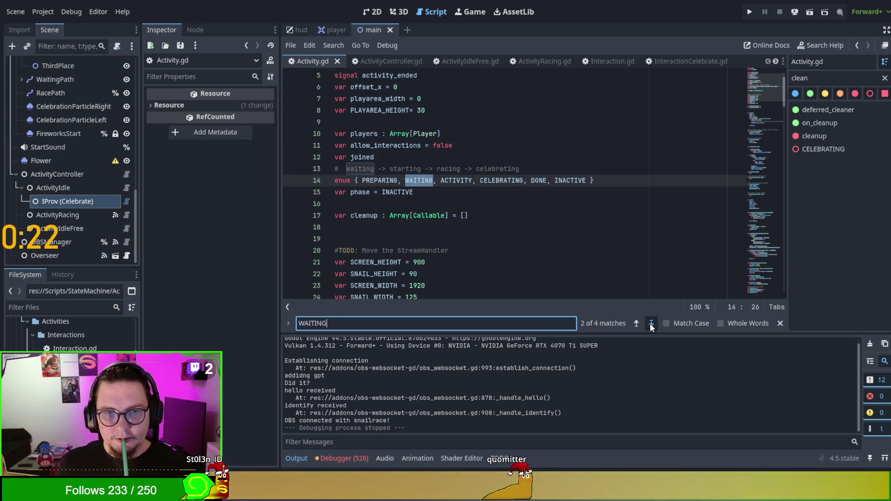
click(650, 323)
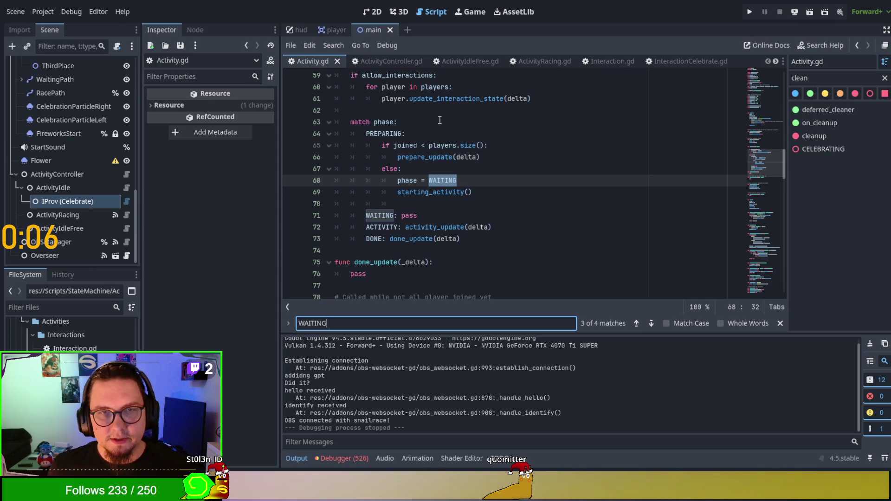
click(433, 191)
click(538, 60)
scroll(496, 193, up, 5)
scroll(495, 193, up, 1)
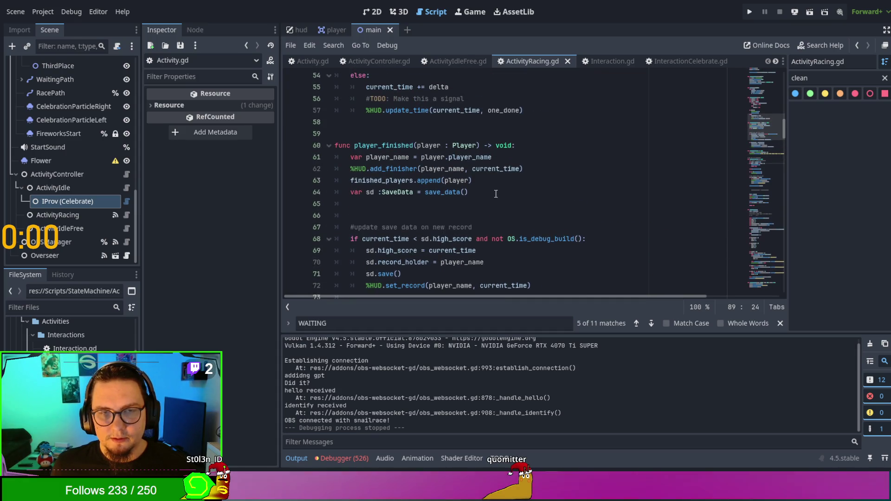
scroll(495, 194, up, 1)
key(ctrl+f)
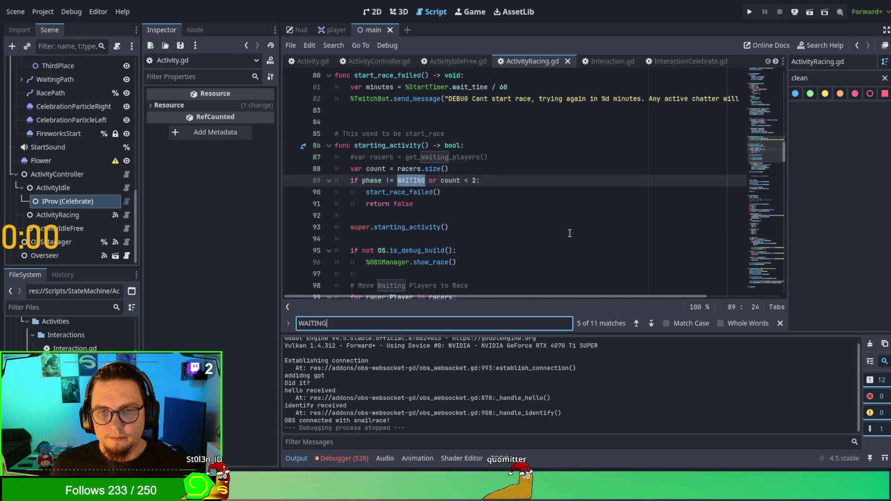
double_click(407, 180)
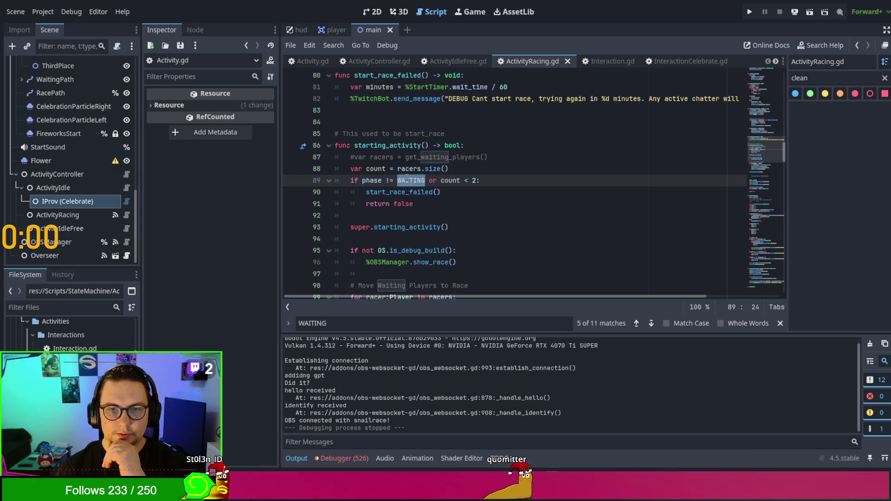
click(442, 169)
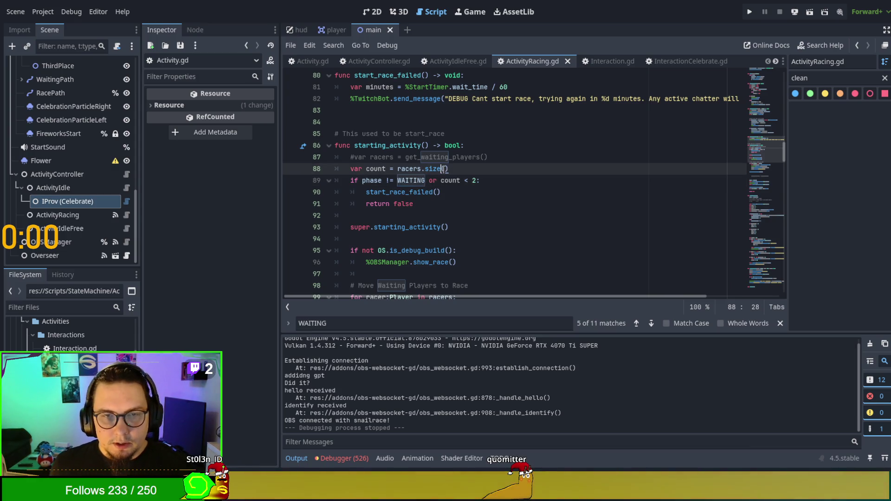
double_click(414, 169)
scroll(469, 219, up, 2)
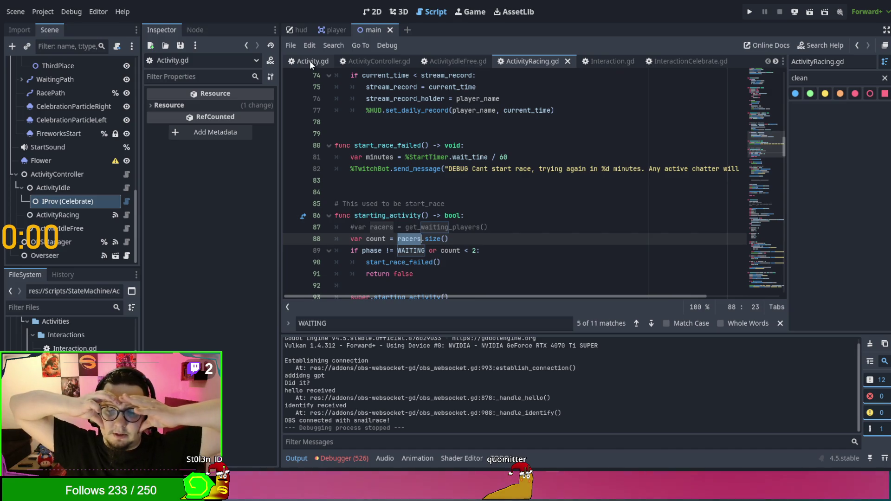
click(310, 60)
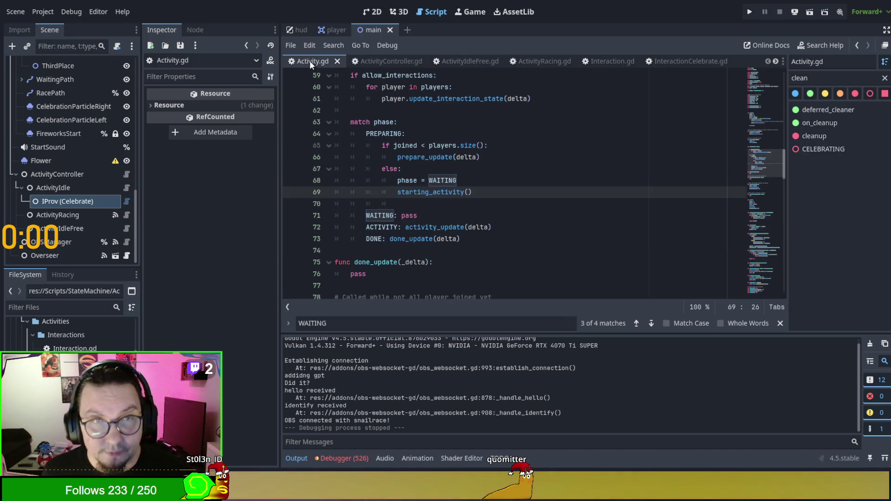
- Inspect the join function's joined += 1 in Activity.gd, then move on to ActivityRacing.gd
scroll(587, 217, up, 1)
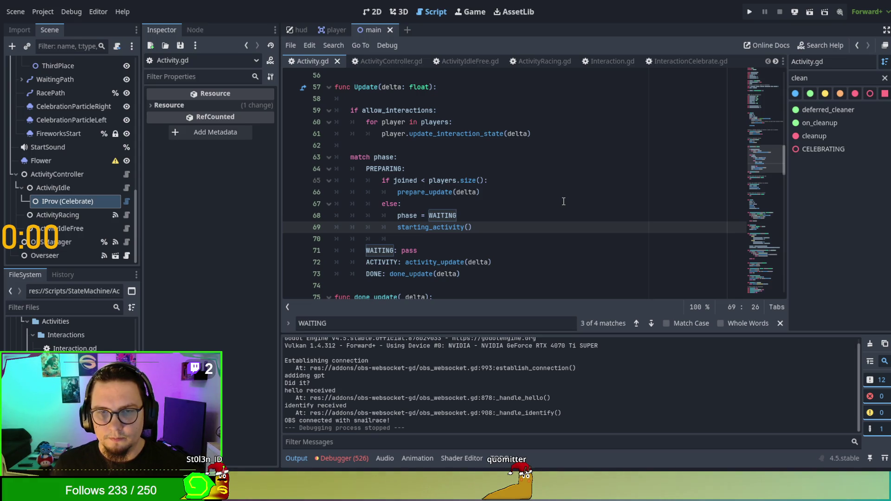
scroll(563, 201, up, 4)
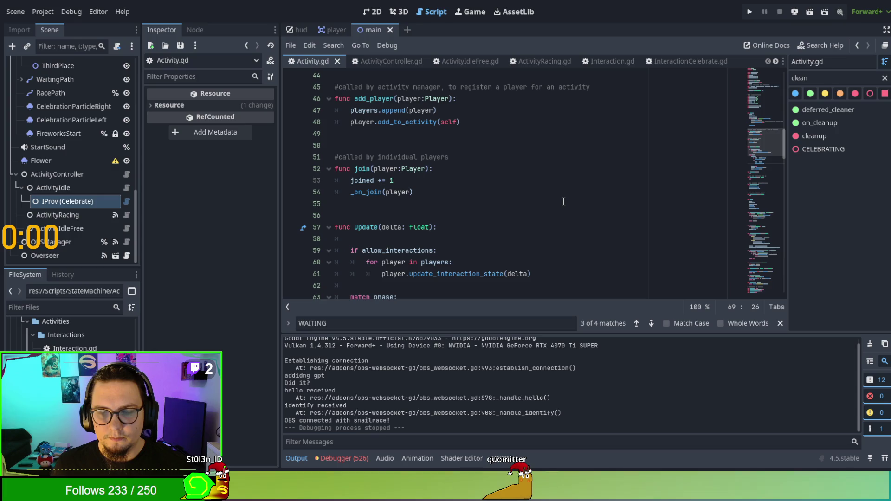
double_click(361, 169)
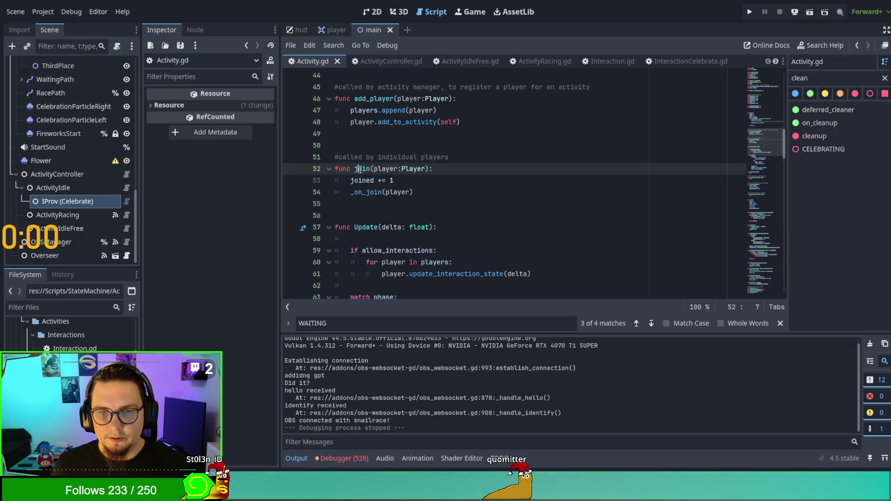
click(352, 170)
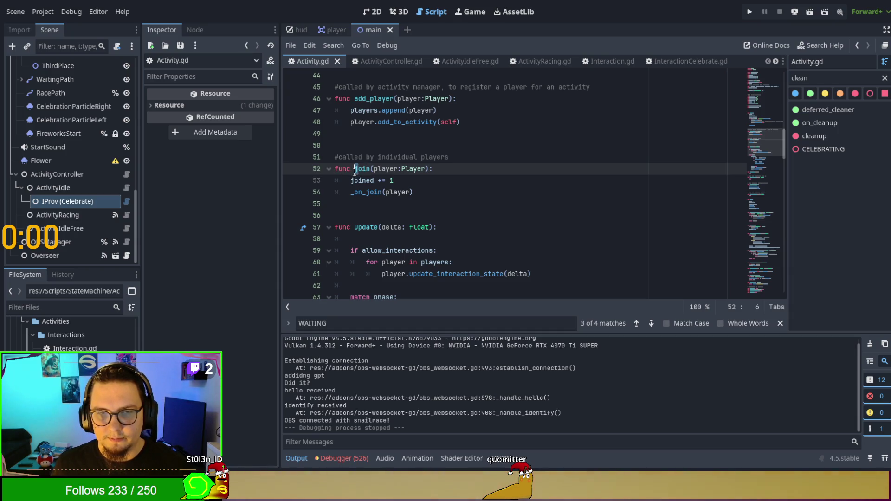
click(457, 176)
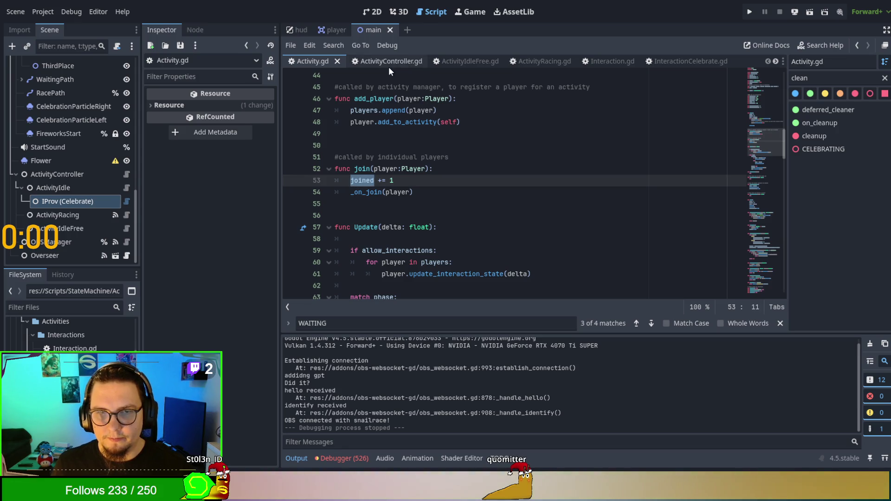
click(515, 60)
scroll(478, 215, up, 2)
scroll(478, 215, up, 9)
scroll(478, 213, up, 5)
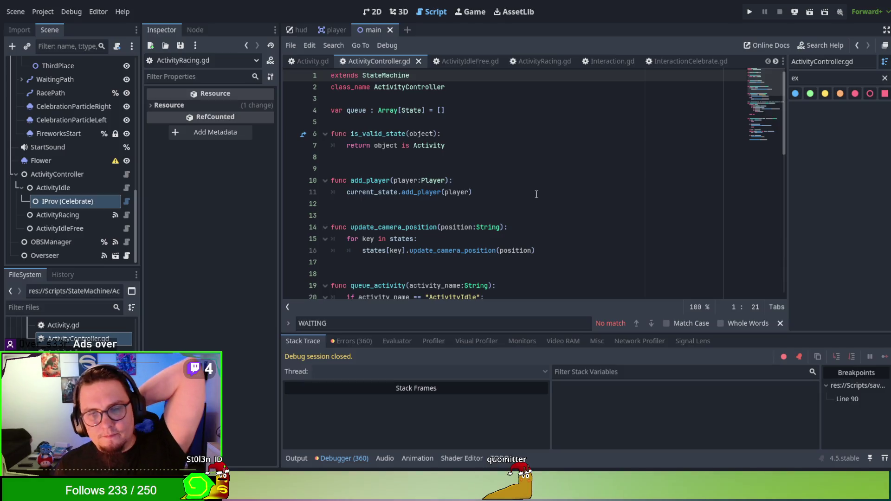
- Move the _on_enter() call in Activity.gd's Enter to just below phase = PREPARING
click(310, 59)
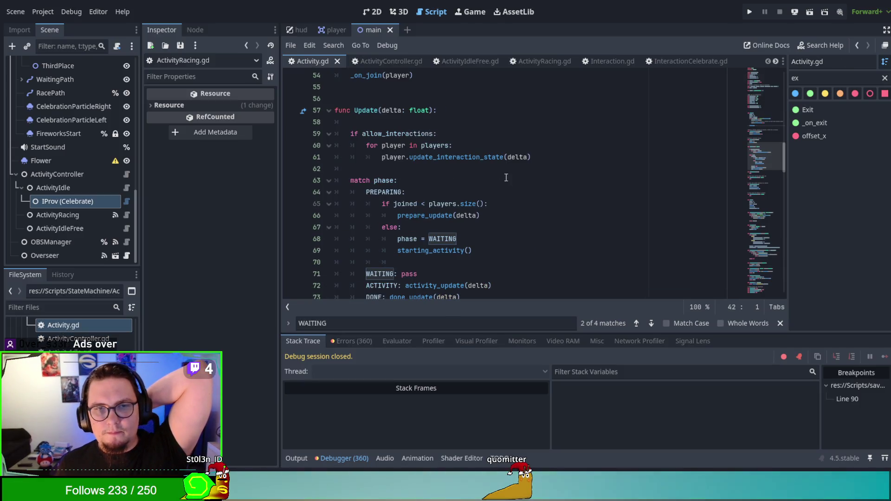
scroll(527, 186, up, 5)
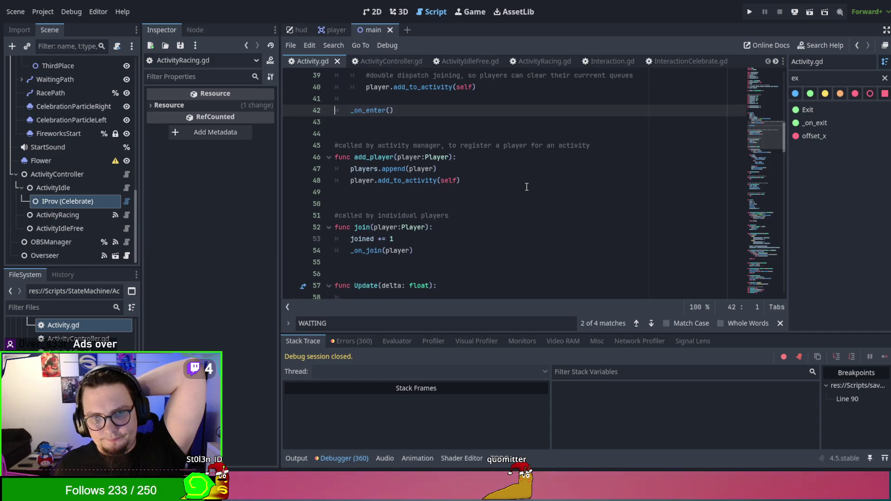
scroll(527, 187, up, 4)
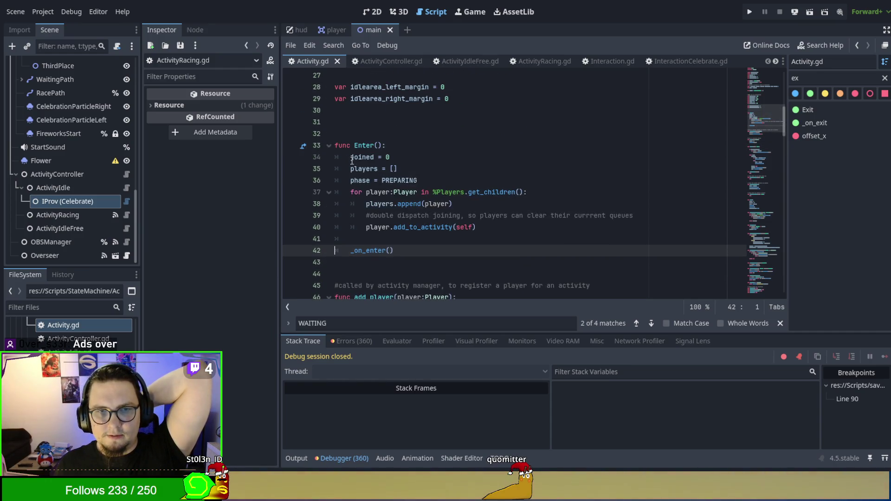
double_click(376, 188)
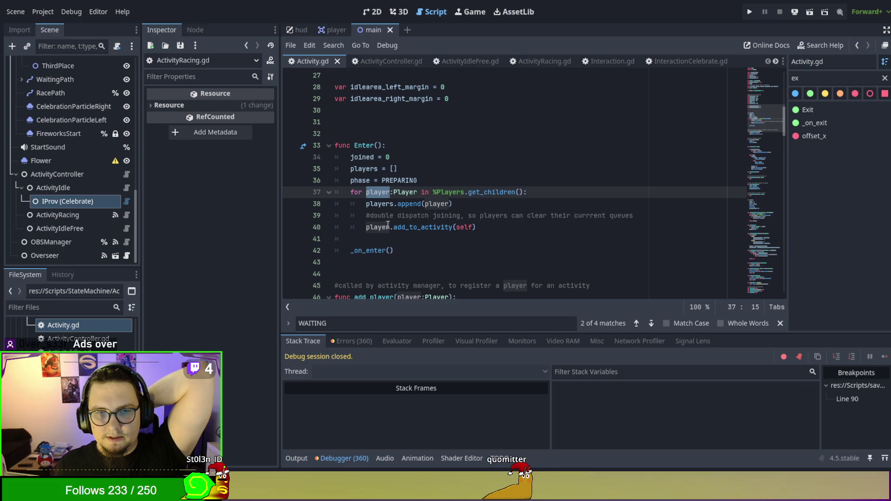
drag(396, 250, 412, 245)
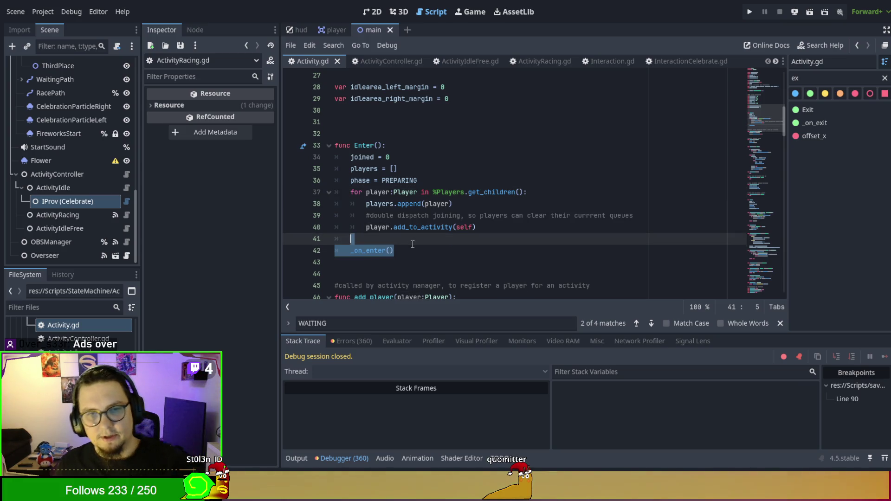
key(ctrl+x)
click(436, 183)
key(ctrl+v)
click(438, 180)
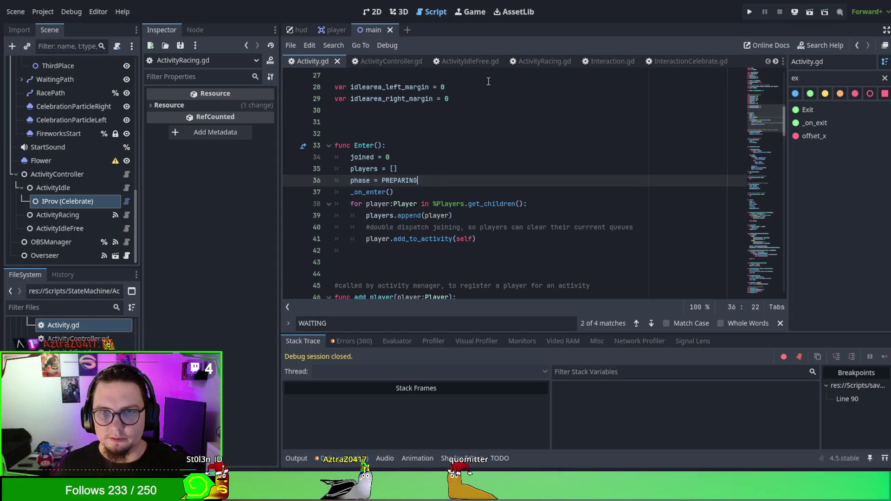
click(532, 62)
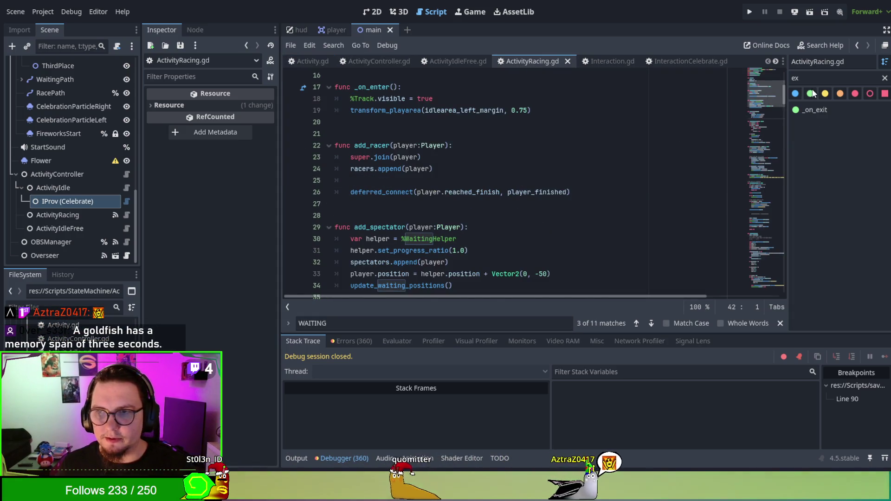
- Copy the racers, spectators and finished_players resets from _on_exit into _on_enter
click(828, 112)
click(487, 152)
drag(487, 151, 517, 123)
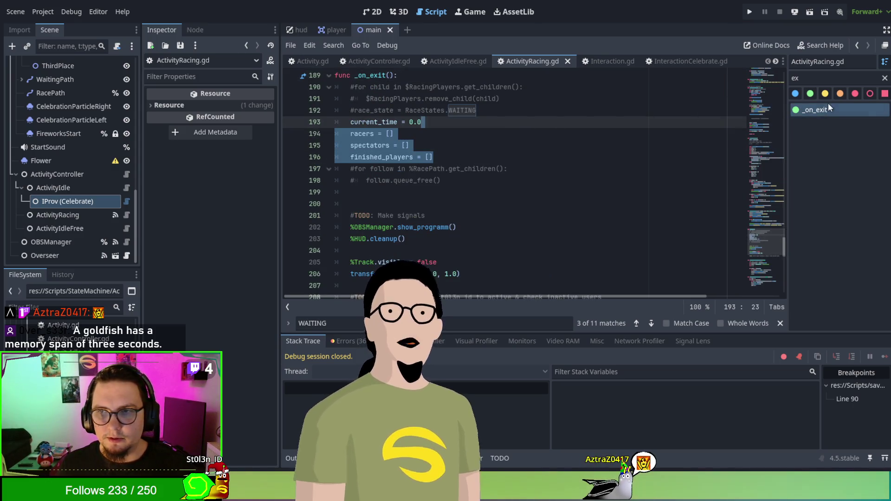
scroll(783, 165, up, 4)
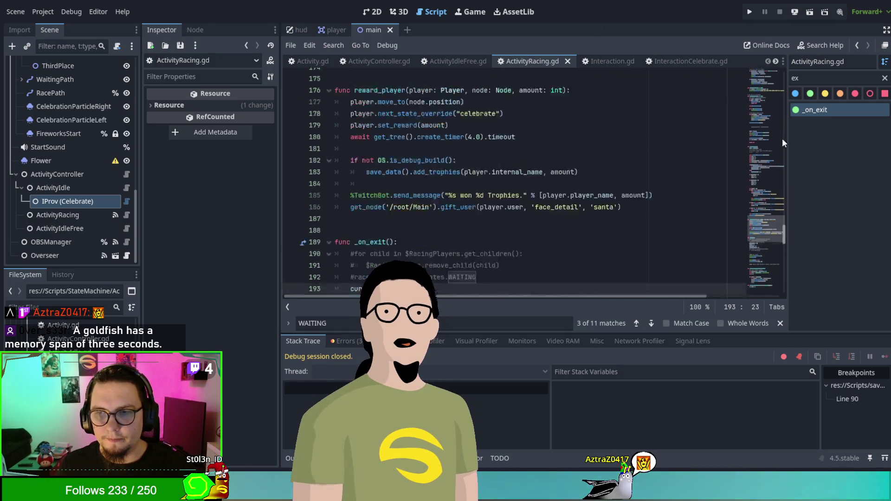
drag(783, 165, 763, 57)
scroll(511, 181, down, 3)
click(481, 157)
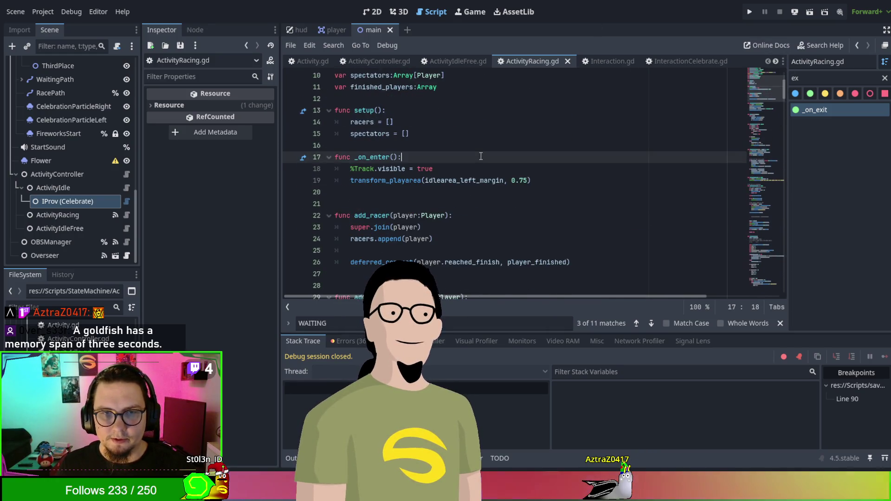
key(ctrl+v)
- Delete the setup function and run the project with F5
drag(478, 135, 462, 112)
key(BackSpace)
scroll(502, 153, up, 2)
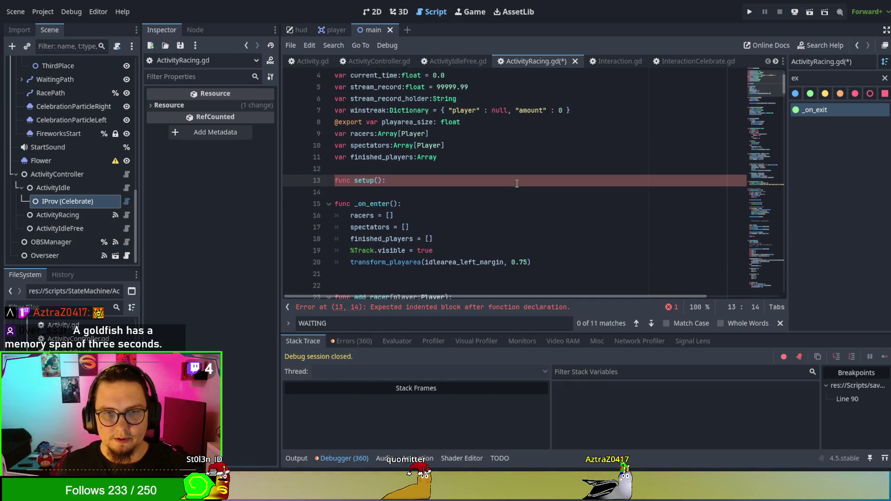
key(shift+Up)
key(BackSpace)
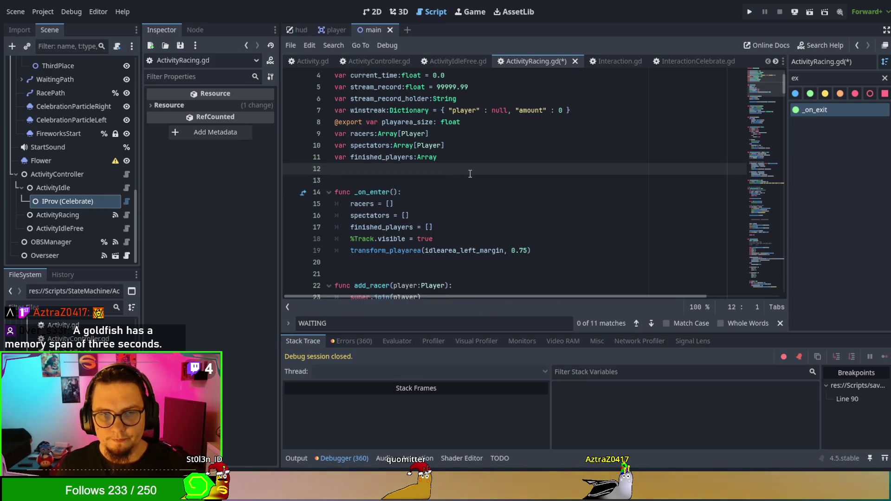
click(313, 62)
key(F5)
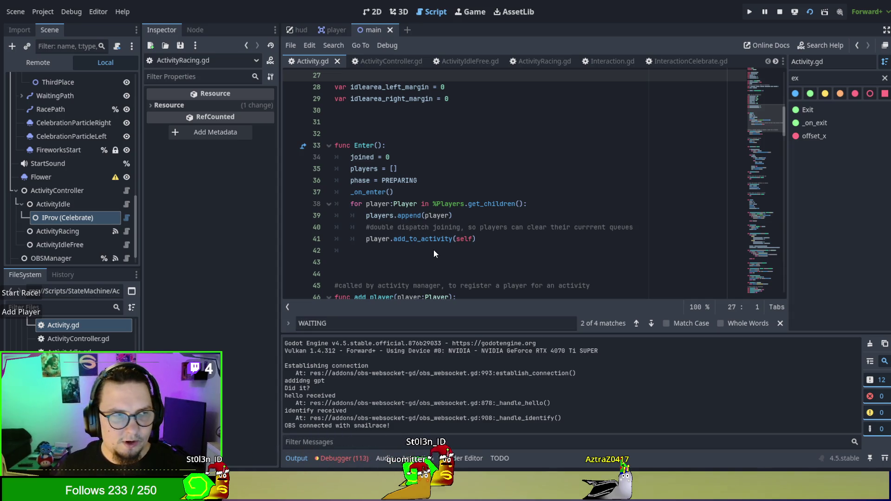
- Start a race with the Start Race! button, watch the snails race, then stop the game with F8
click(20, 293)
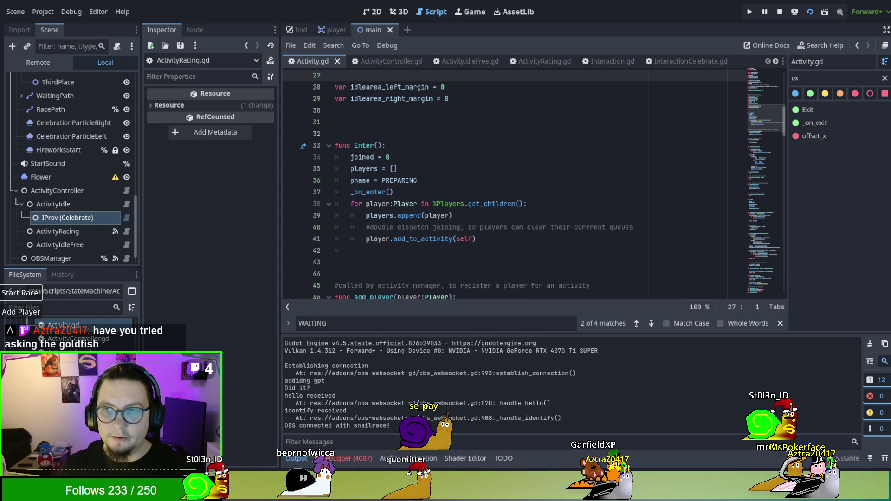
key(F8)
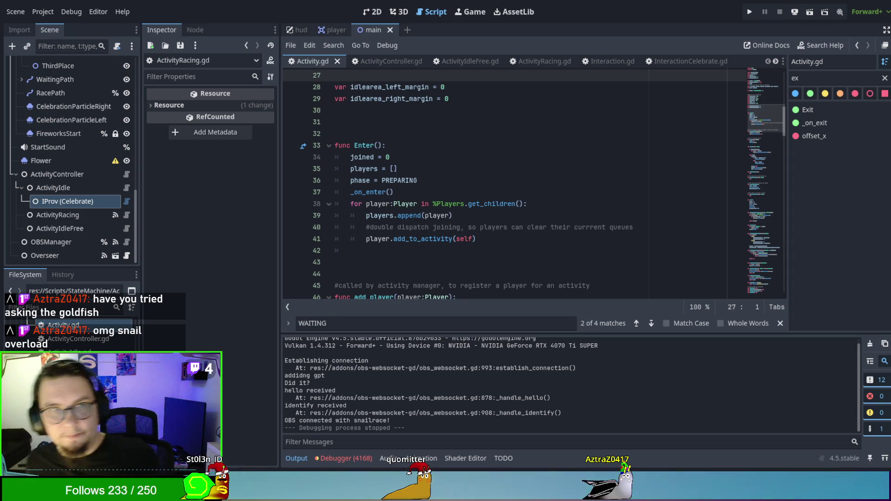
- Insert blank lines above func _on_start_activity in ActivityIdleFree.gd
click(464, 61)
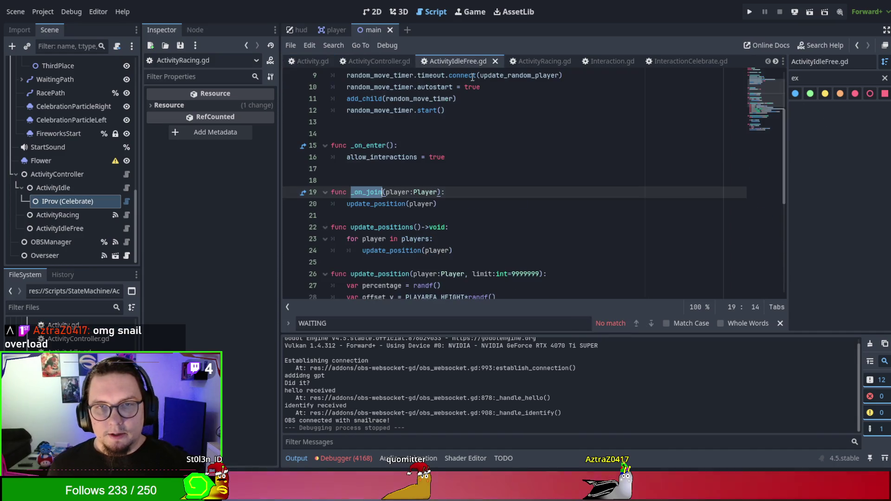
scroll(432, 186, up, 3)
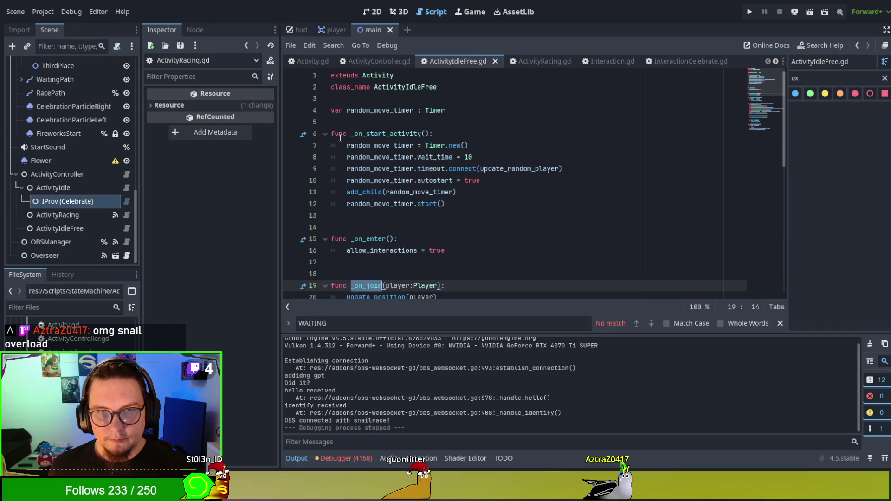
mouse_move(350, 147)
mouse_down()
mouse_move(477, 182)
mouse_move(497, 203)
mouse_up()
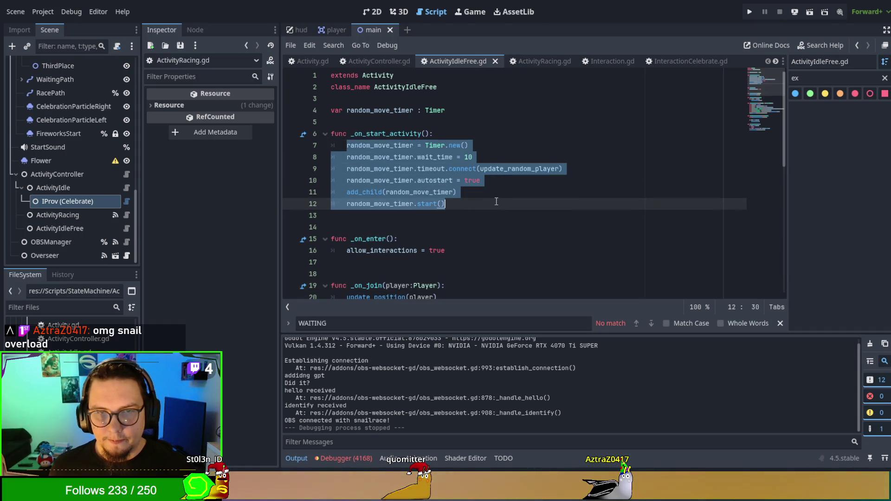
key(Up)
key(Up)
key(Up)
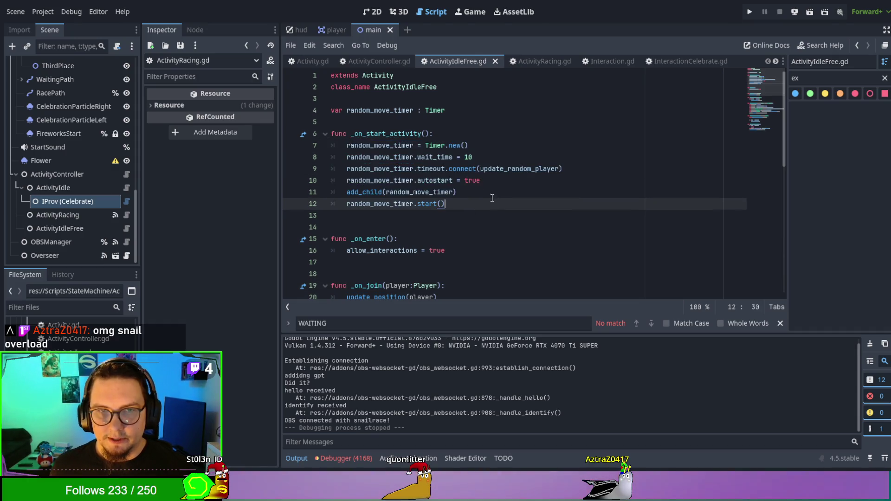
key(ctrl+shift+Return)
key(Return)
key(Return)
key(Up)
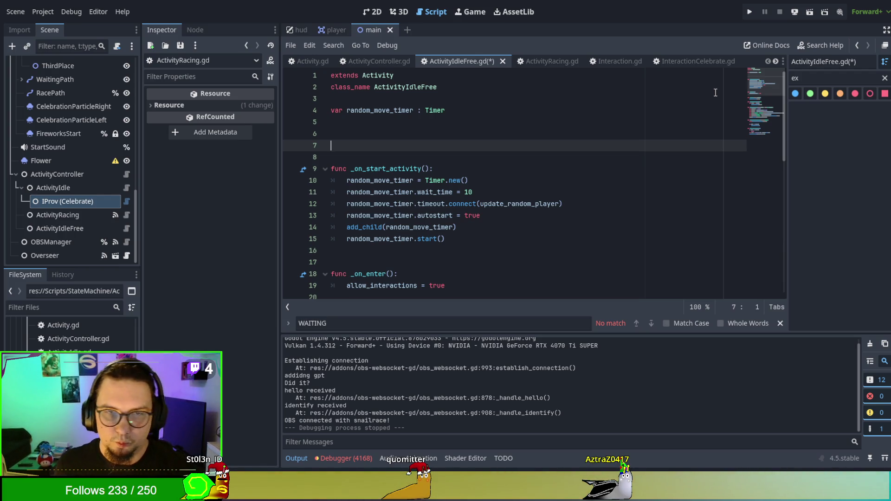
- Compare Activity.gd with ActivityIdleFree.gd's Timer.new() line, ending on ActivityRacing.gd
click(297, 59)
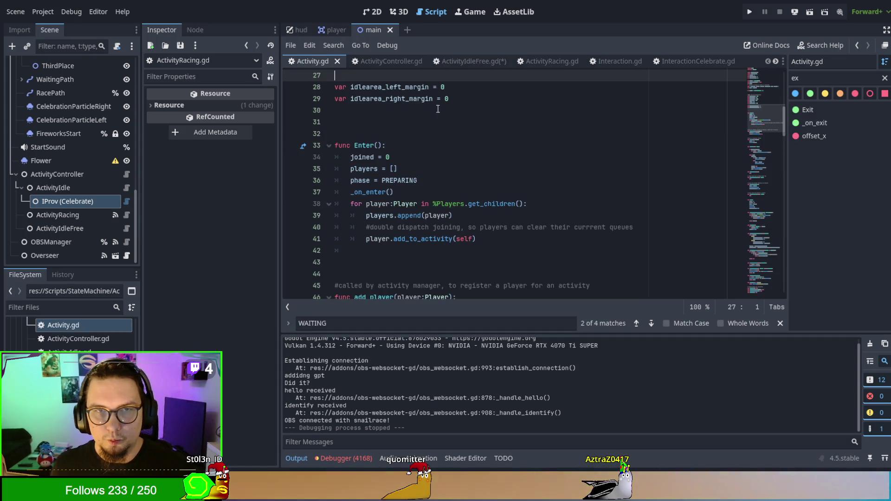
click(464, 60)
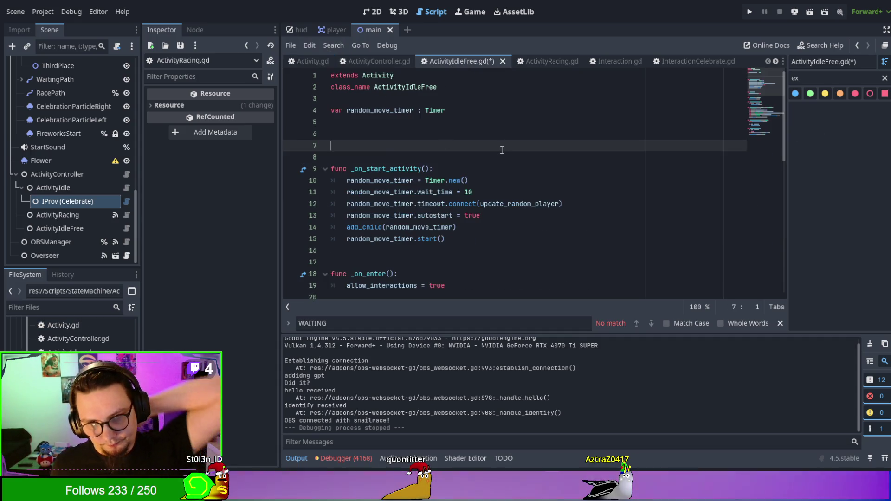
mouse_move(425, 180)
mouse_down()
mouse_move(489, 180)
mouse_move(427, 182)
mouse_up()
click(476, 184)
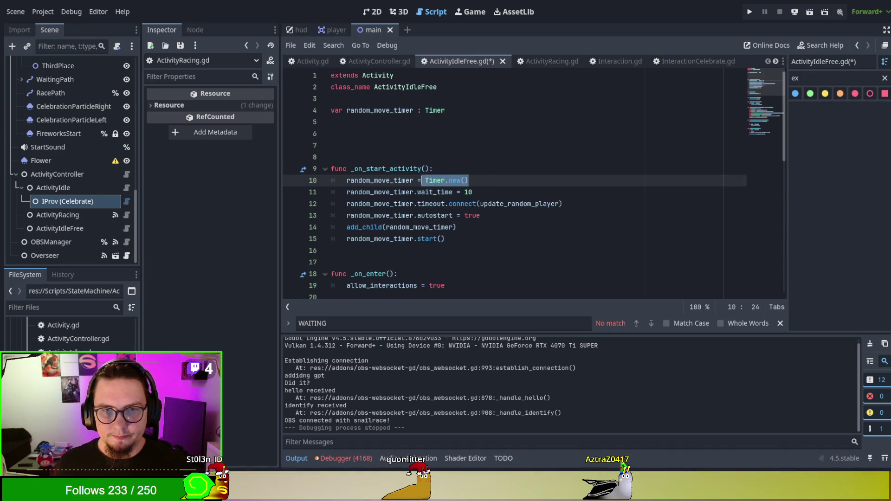
click(309, 61)
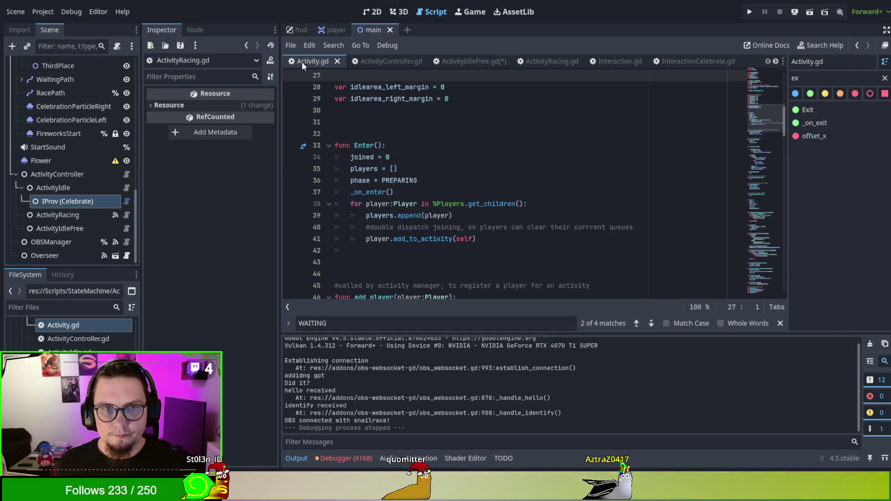
click(453, 64)
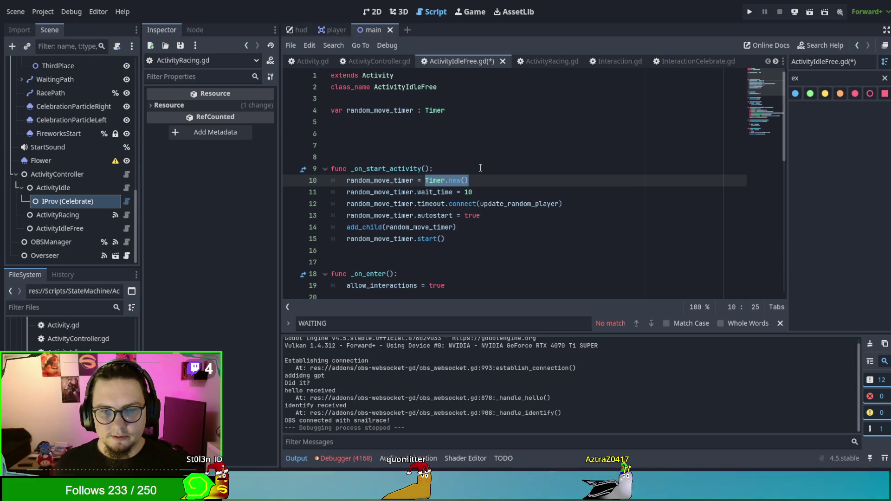
click(556, 61)
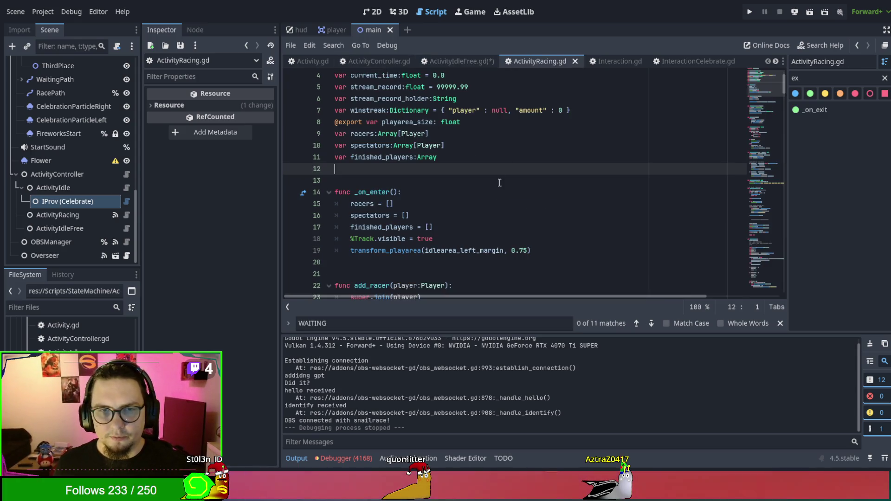
scroll(498, 199, down, 3)
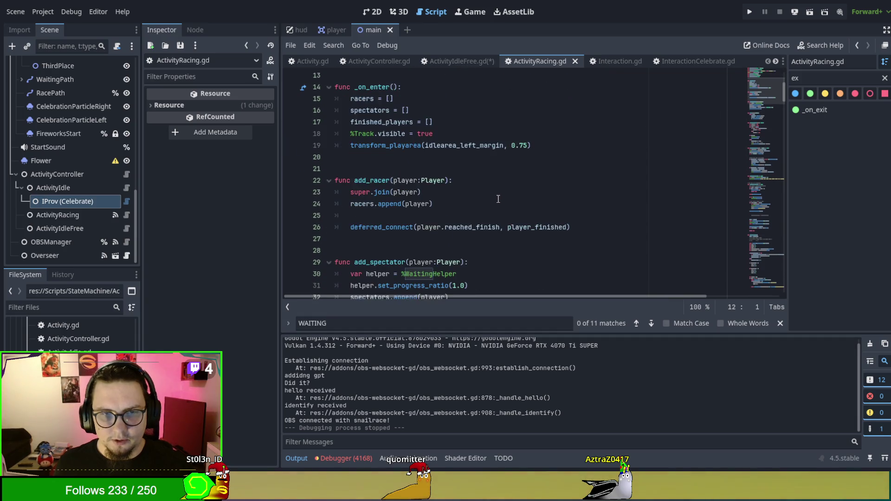
scroll(498, 199, down, 3)
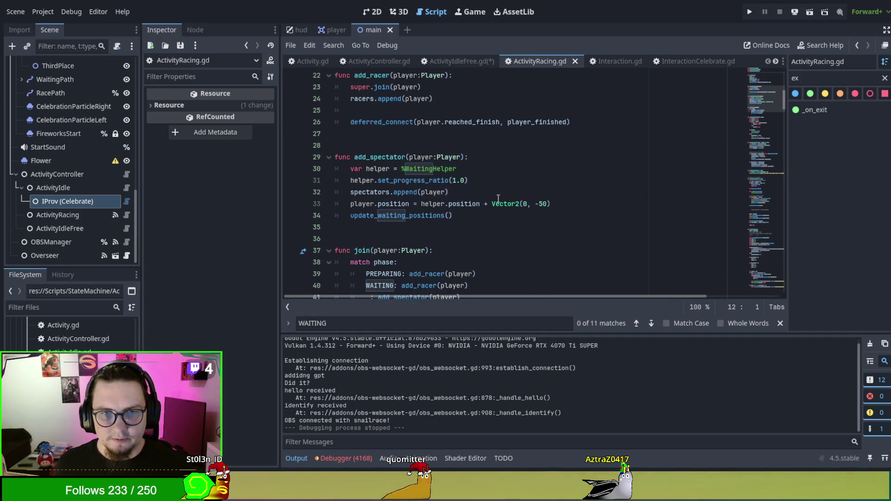
scroll(498, 199, down, 11)
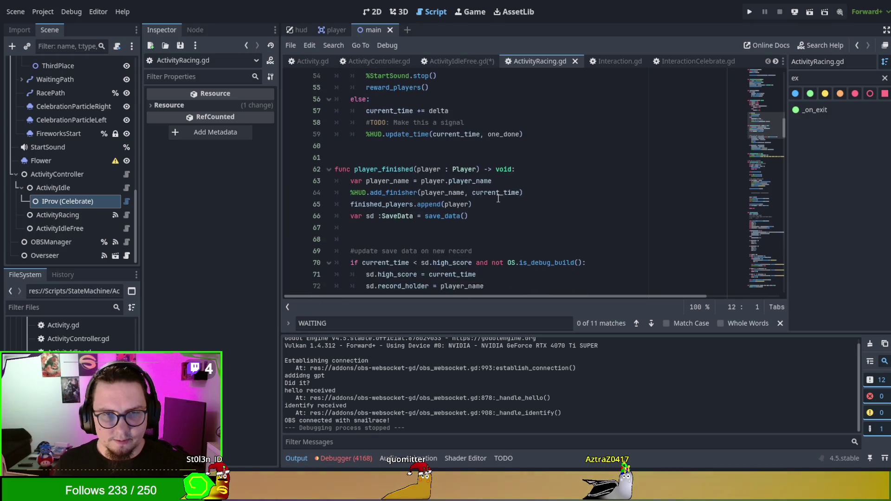
scroll(497, 199, down, 7)
scroll(498, 199, up, 2)
click(506, 158)
key(ctrl+f)
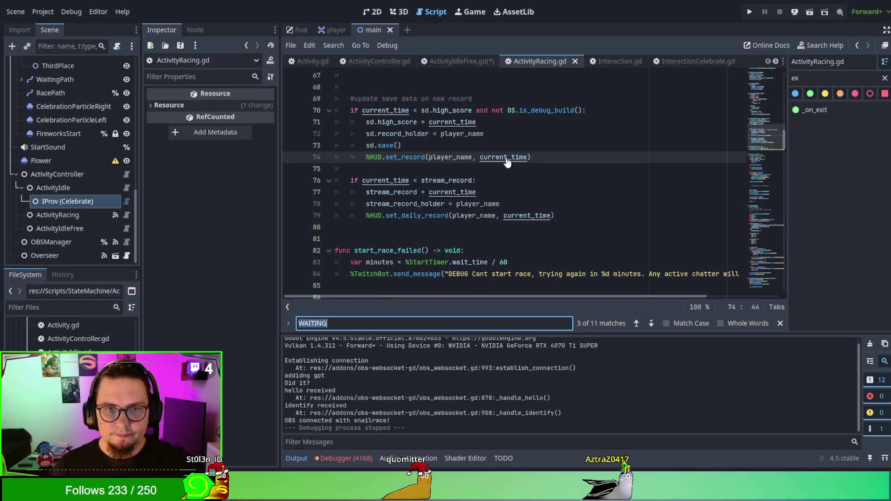
text(timer)
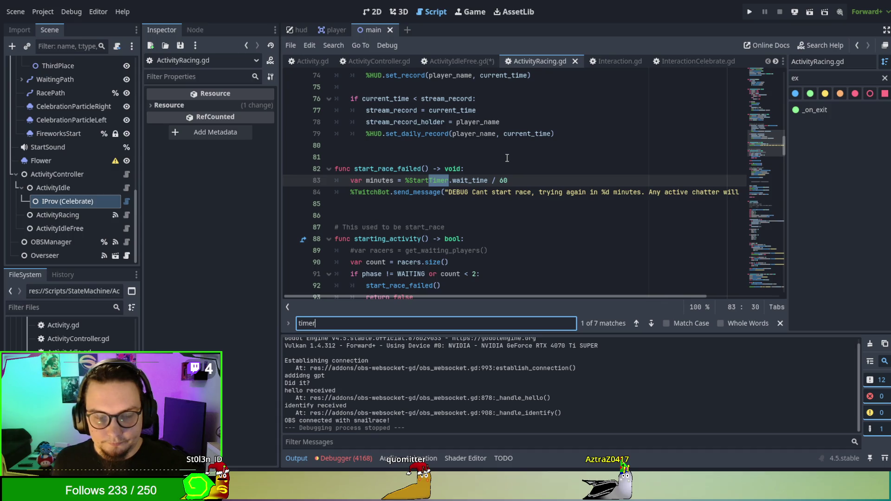
scroll(510, 170, up, 2)
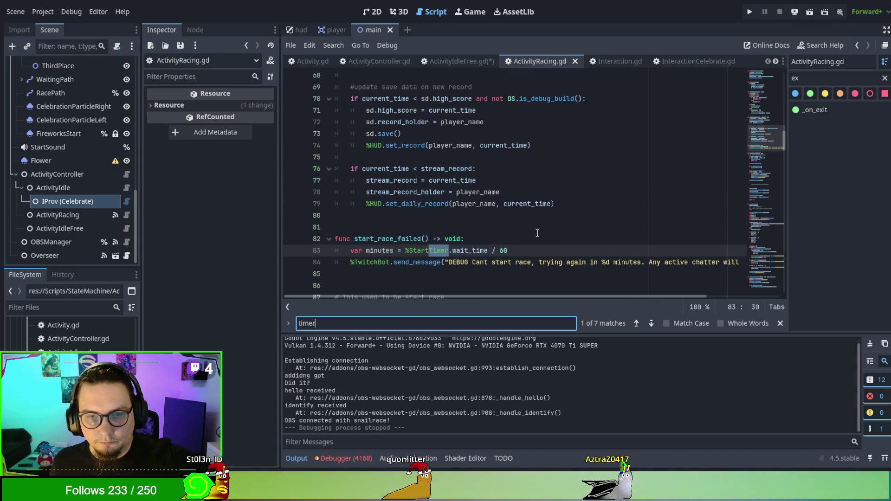
scroll(537, 232, up, 2)
scroll(537, 233, down, 3)
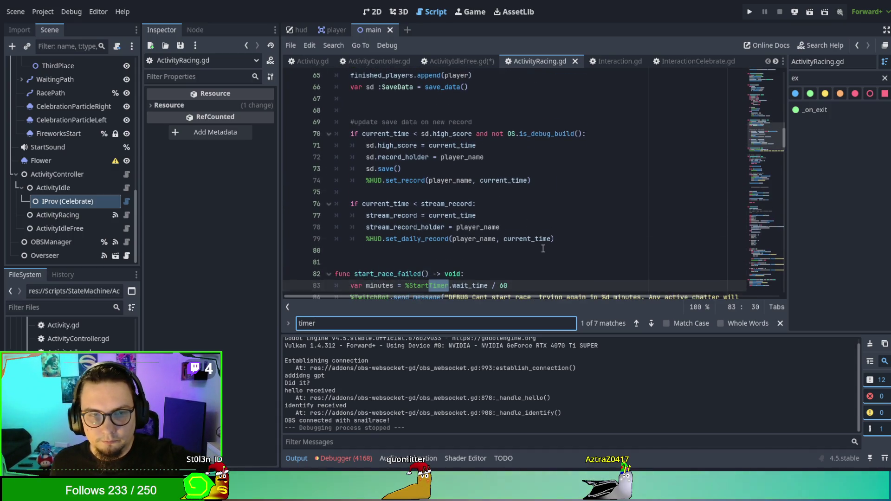
click(650, 326)
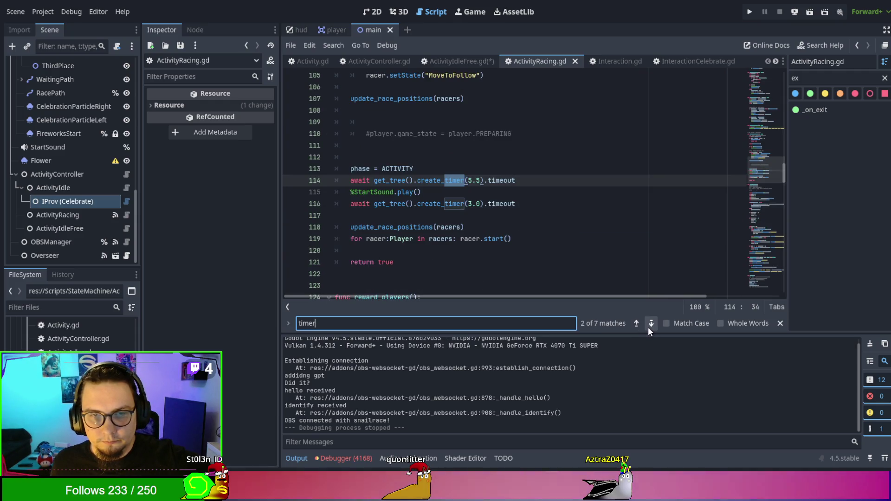
scroll(616, 245, up, 6)
scroll(616, 245, up, 2)
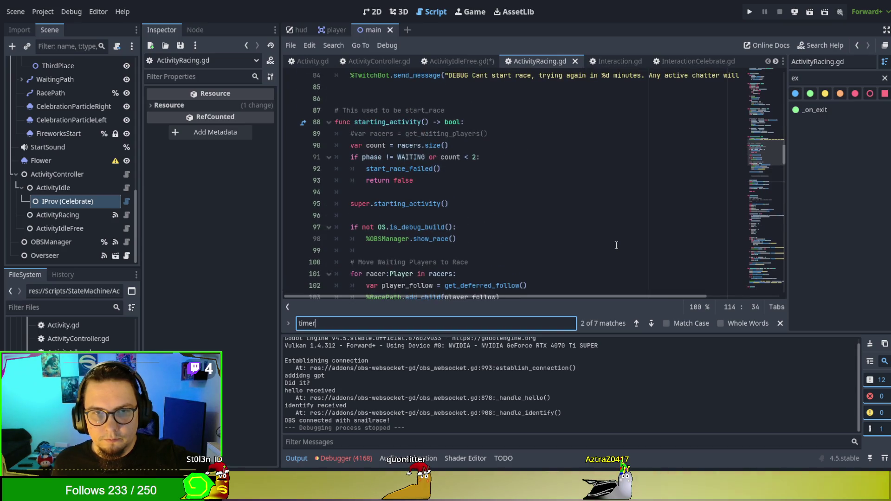
scroll(616, 245, down, 5)
scroll(616, 245, up, 1)
scroll(616, 245, up, 13)
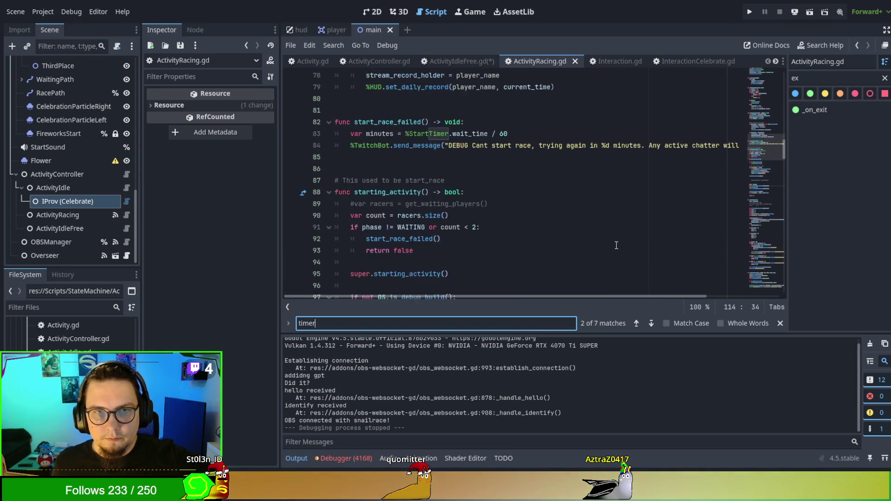
scroll(616, 245, up, 8)
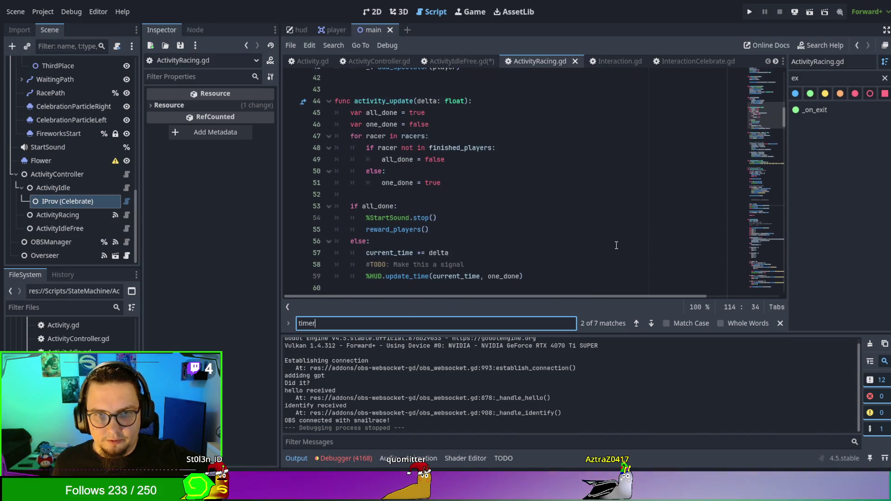
scroll(616, 245, up, 6)
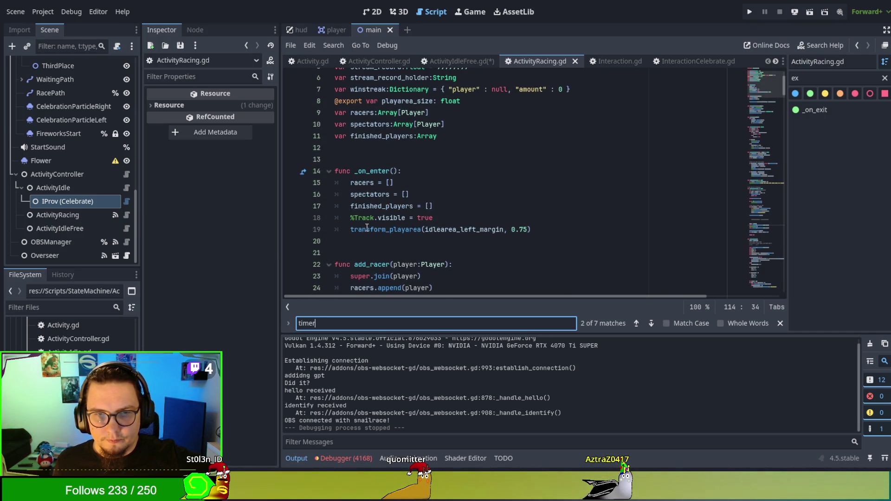
scroll(546, 222, down, 3)
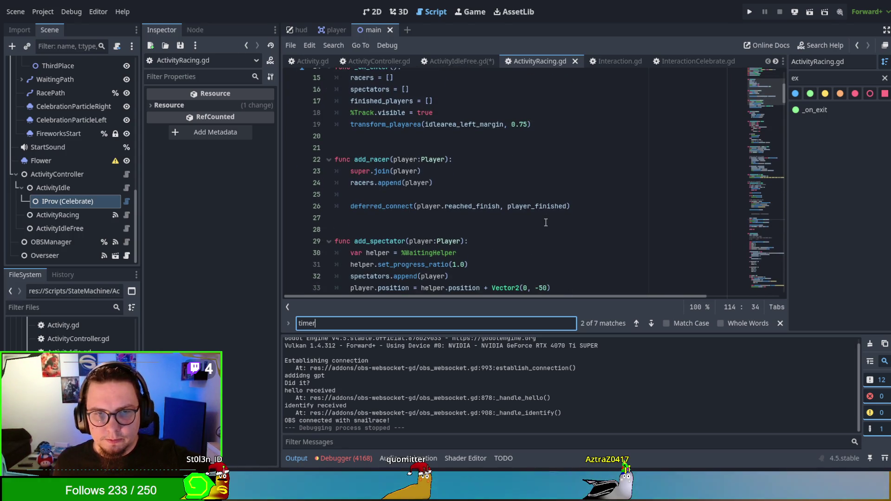
scroll(546, 223, down, 2)
scroll(545, 222, down, 2)
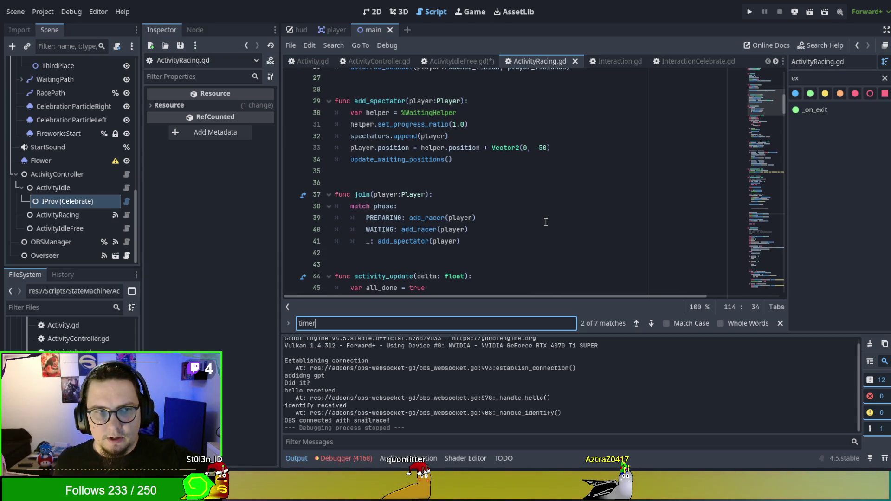
scroll(95, 205, up, 5)
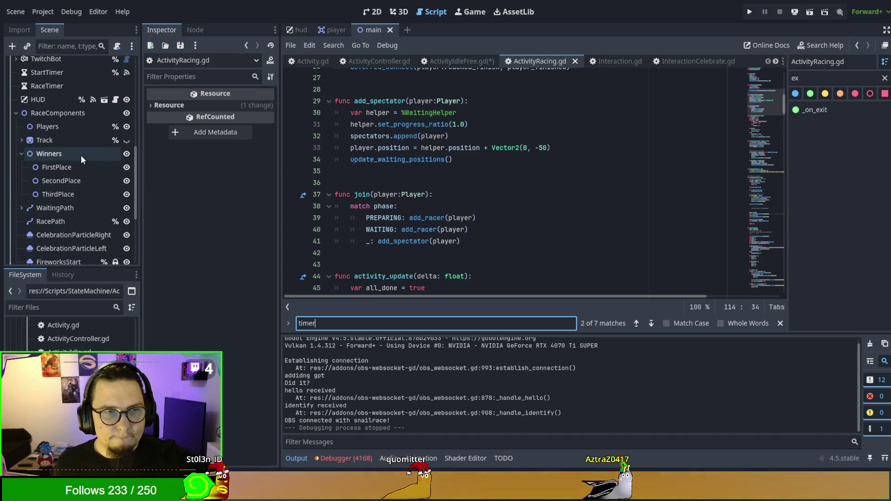
scroll(81, 155, up, 4)
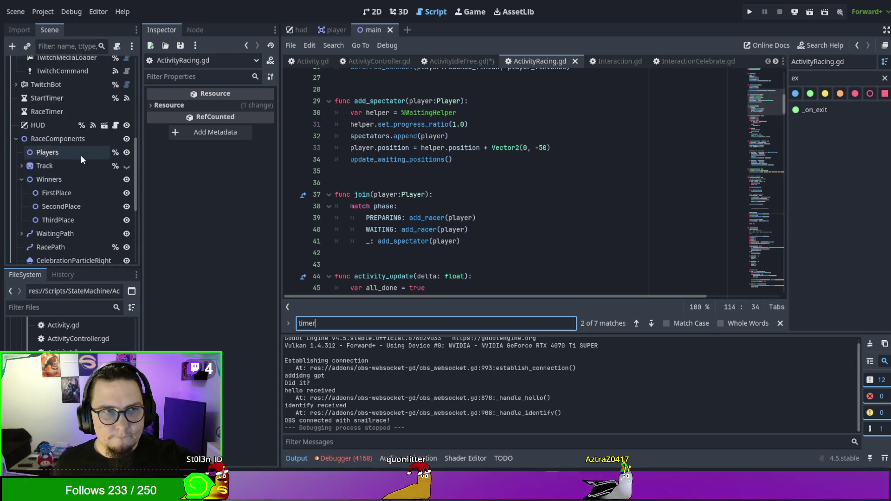
click(69, 187)
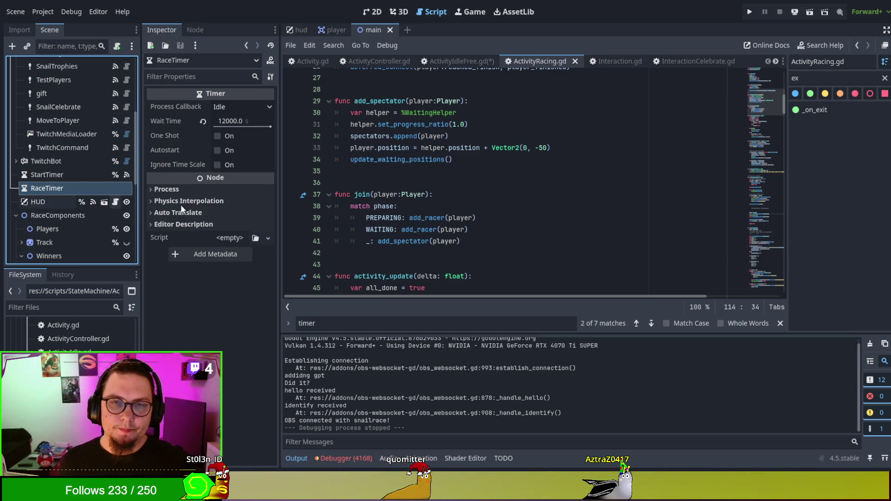
- Search ActivityRacing.gd for 'timer' and step to the create_timer match on line 156
click(495, 186)
key(ctrl+f)
text(racetim)
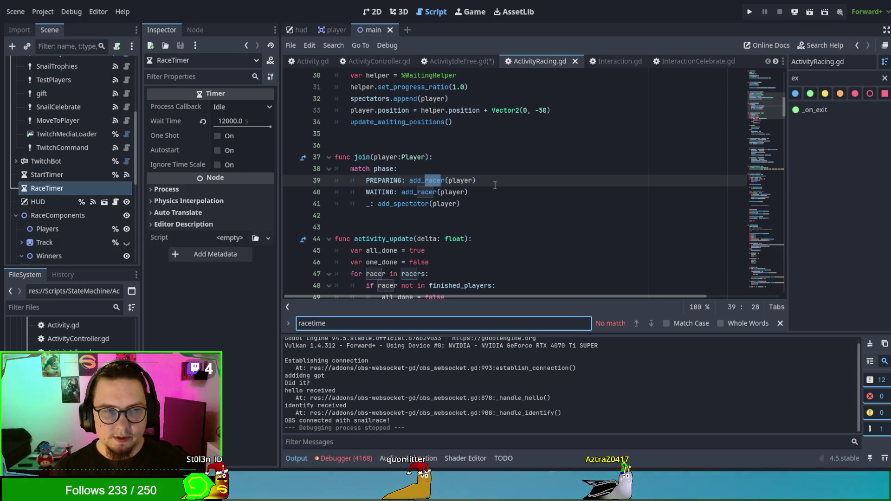
key(BackSpace)
key(BackSpace)
key(BackSpace)
text(RaceTimer)
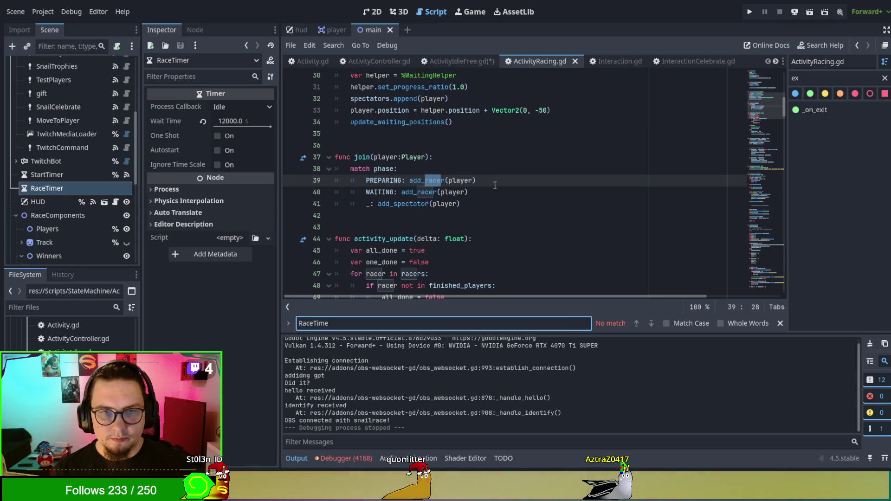
key(BackSpace)
key(BackSpace)
key(BackSpace)
text(timer)
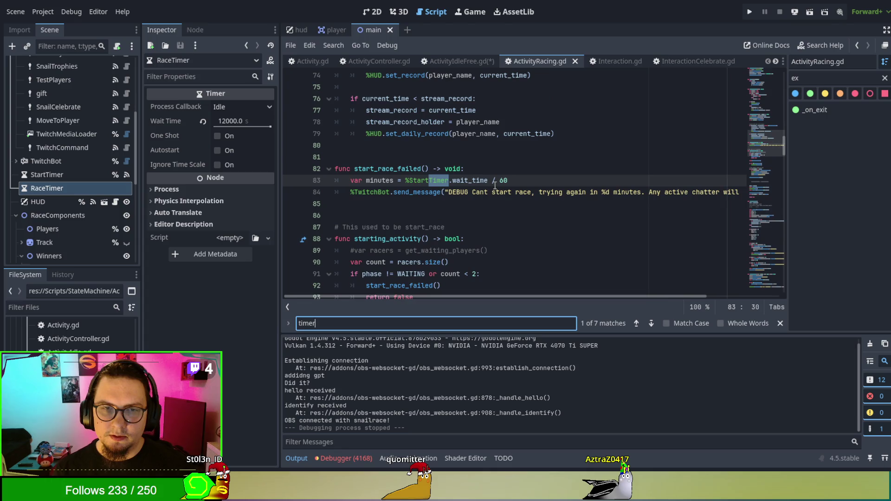
key(Return)
key(Return)
key(Return)
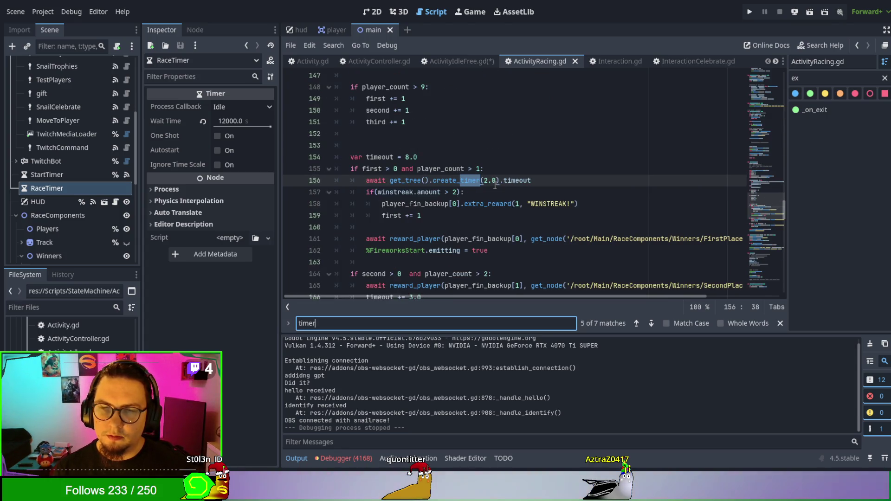
scroll(494, 186, down, 4)
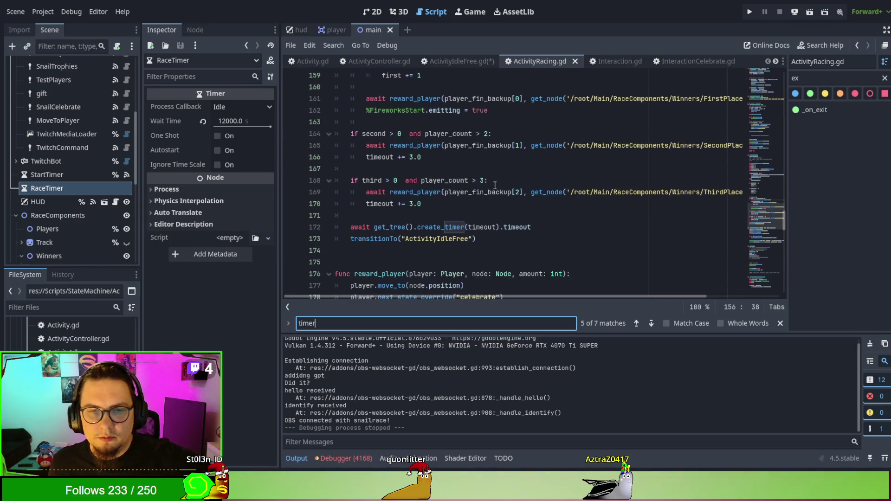
scroll(494, 186, down, 2)
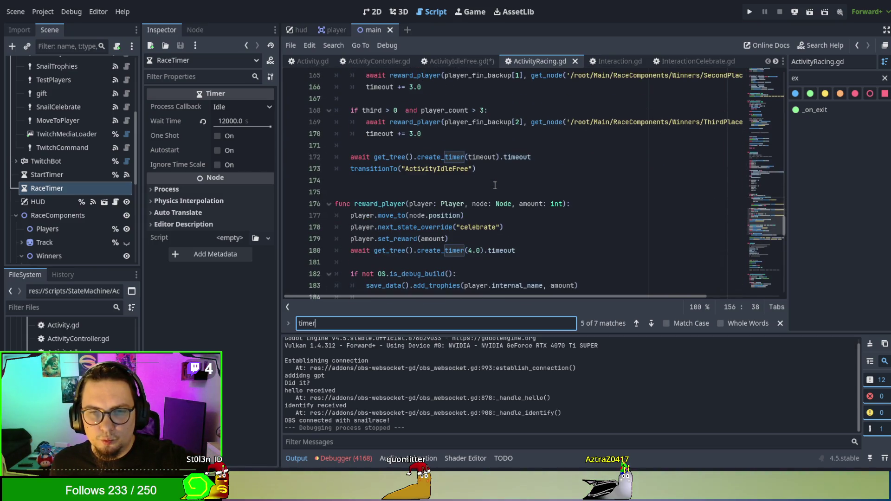
scroll(495, 185, down, 4)
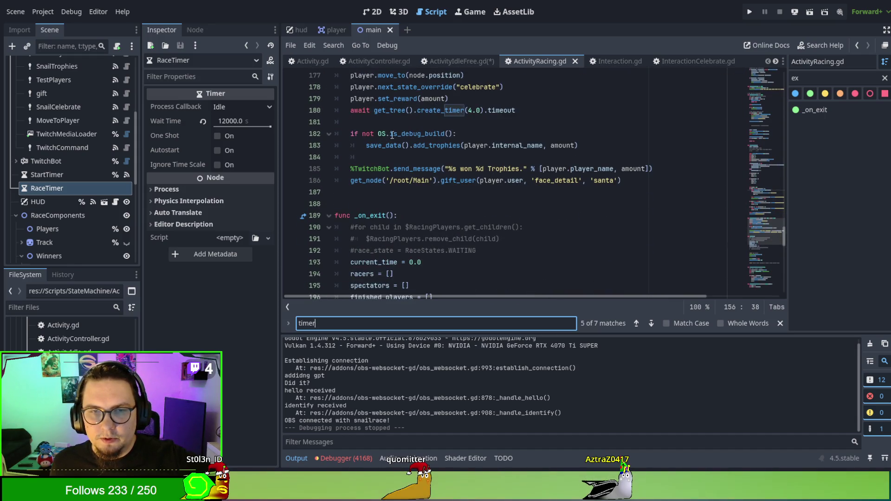
scroll(395, 166, up, 4)
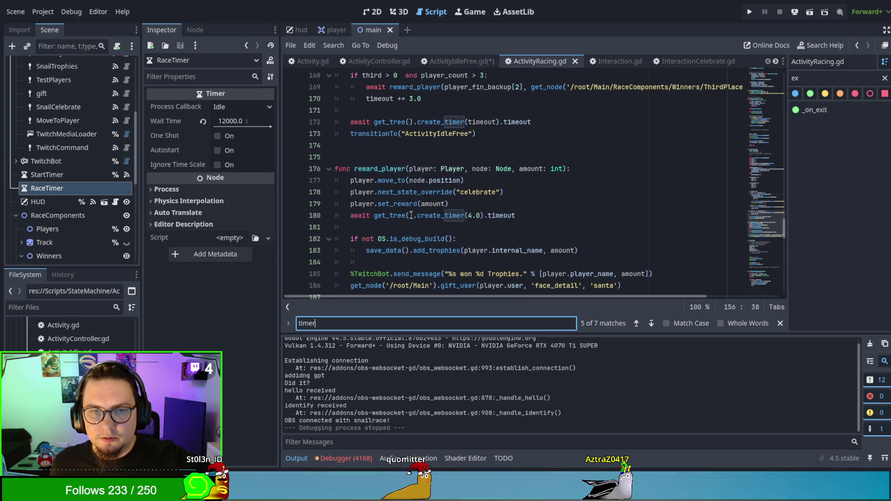
scroll(410, 212, down, 2)
scroll(408, 204, up, 5)
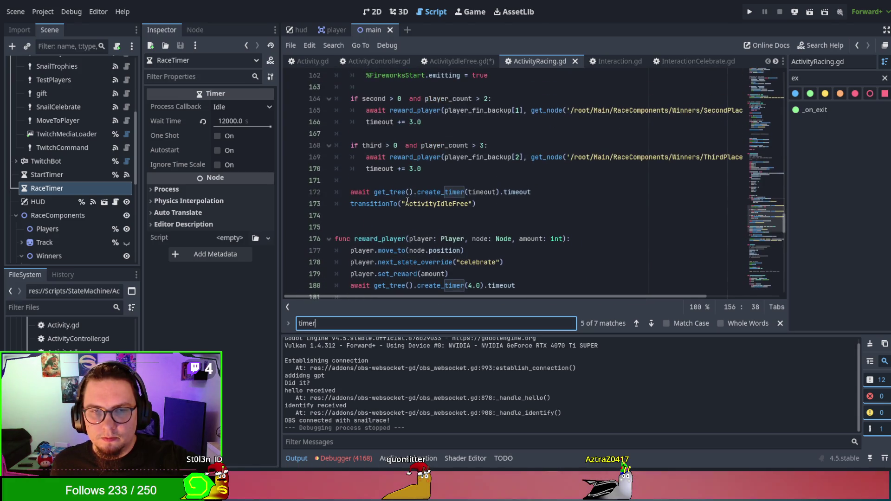
scroll(407, 201, up, 2)
scroll(408, 201, up, 15)
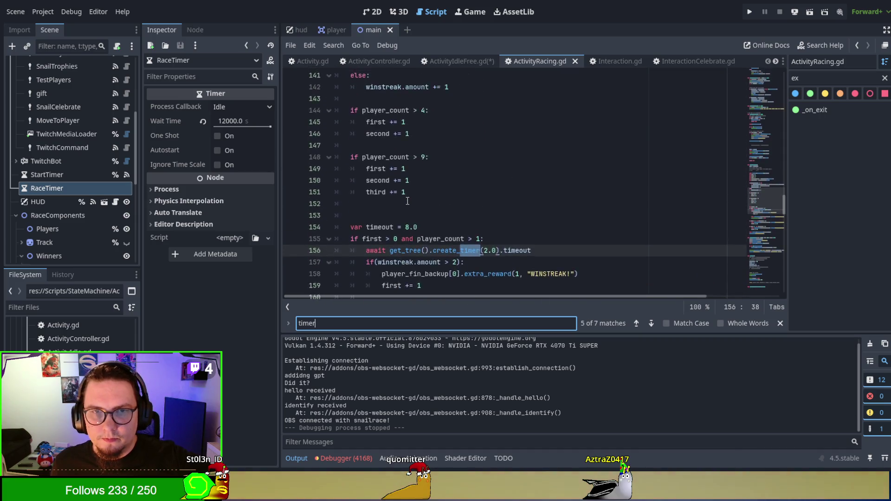
scroll(407, 200, up, 8)
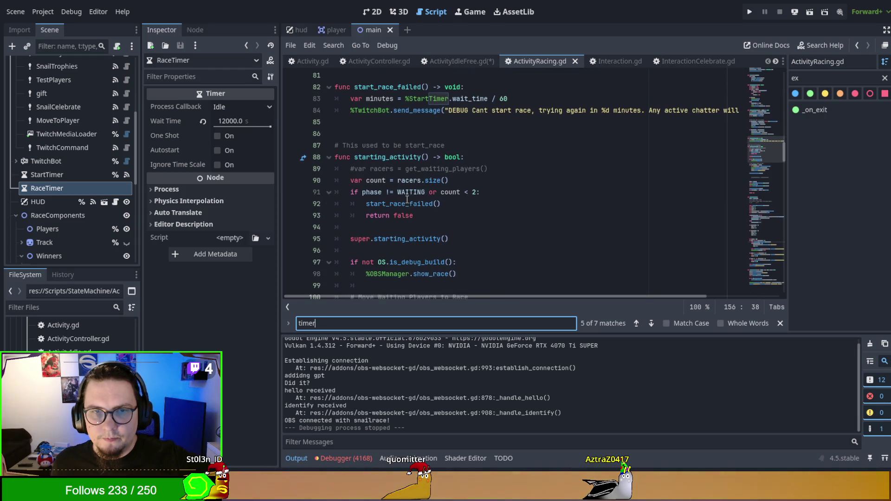
scroll(407, 199, up, 8)
scroll(407, 198, up, 4)
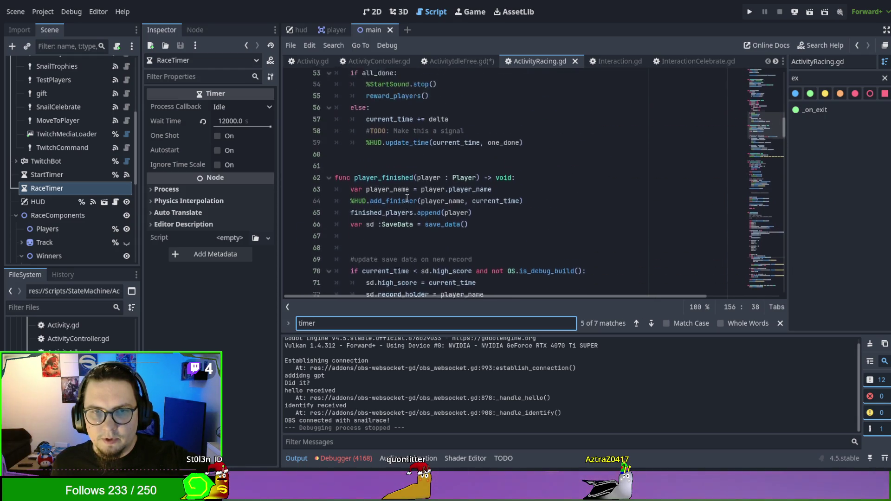
scroll(406, 188, down, 4)
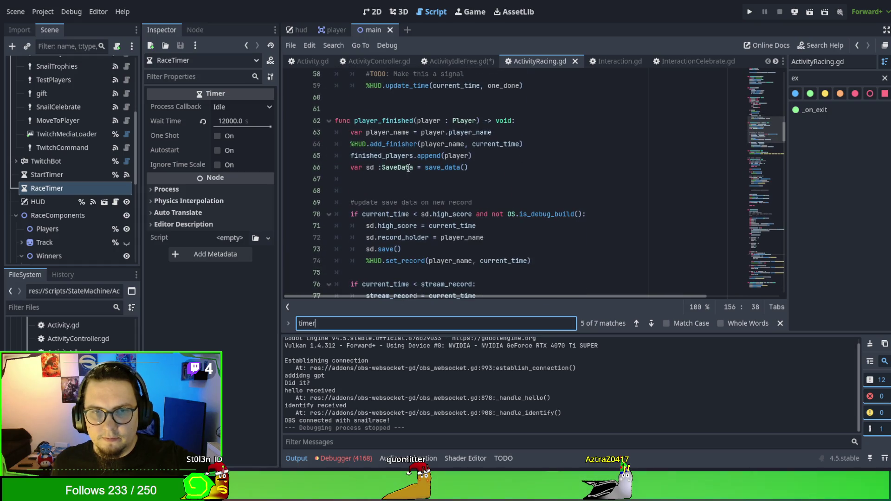
scroll(408, 170, down, 1)
double_click(401, 109)
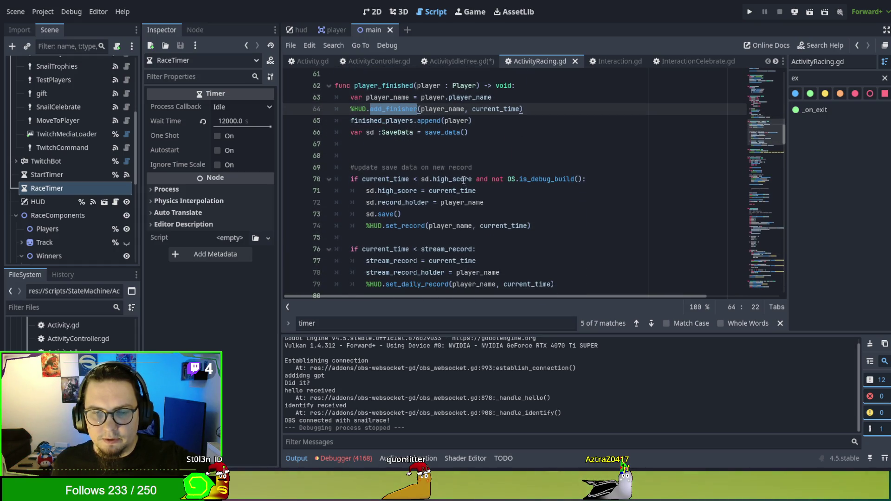
double_click(499, 109)
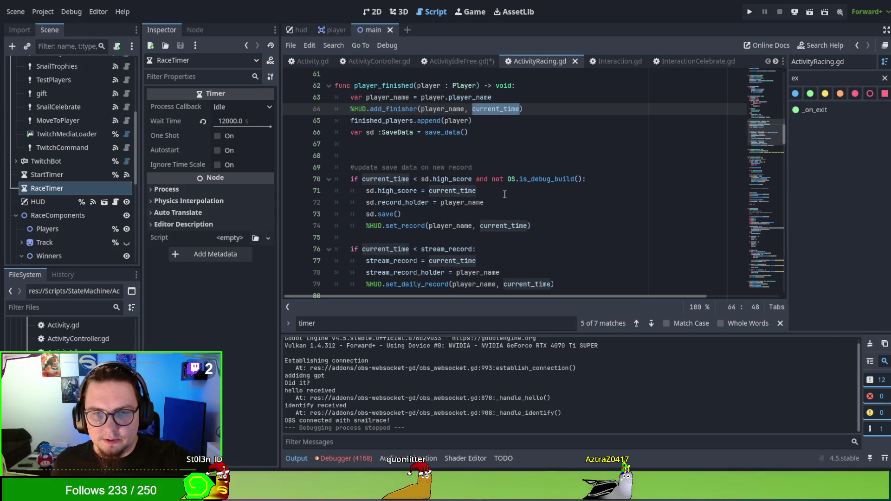
scroll(406, 162, up, 4)
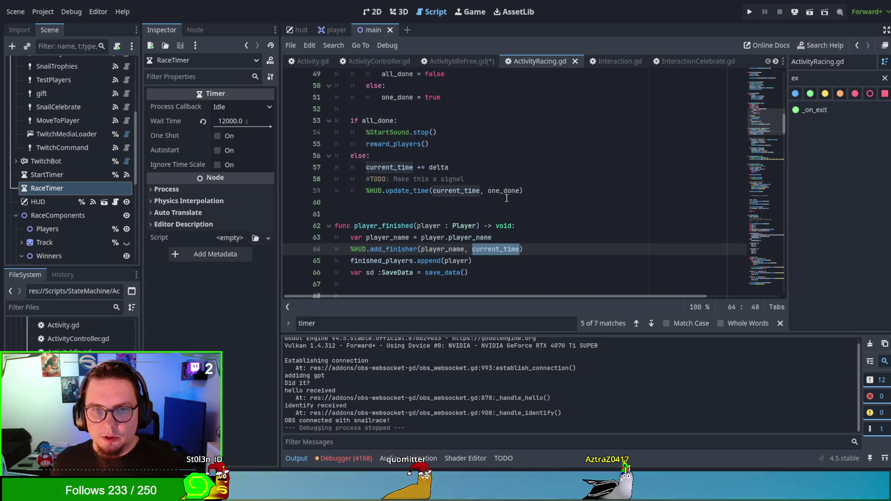
scroll(406, 162, up, 2)
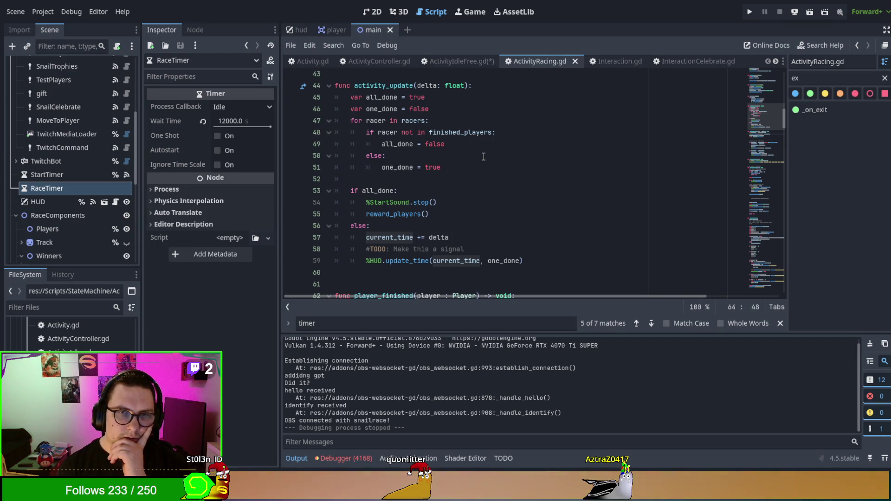
scroll(523, 141, up, 3)
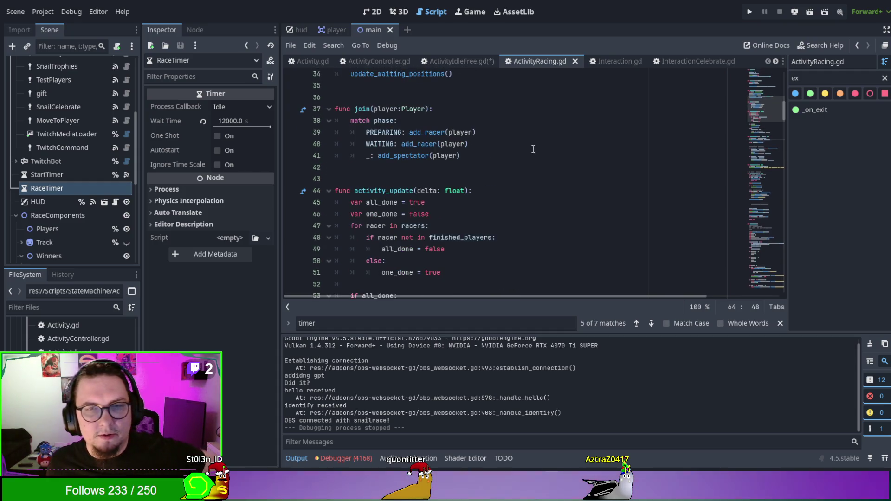
scroll(529, 167, down, 3)
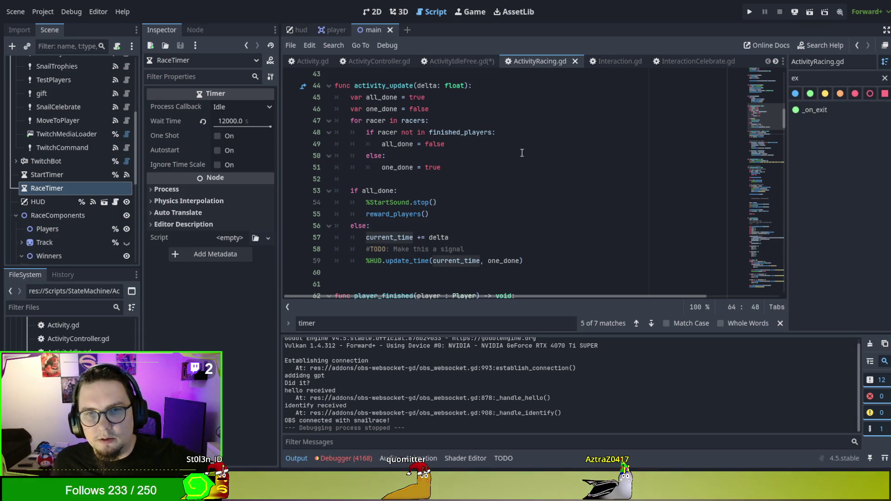
scroll(521, 153, down, 3)
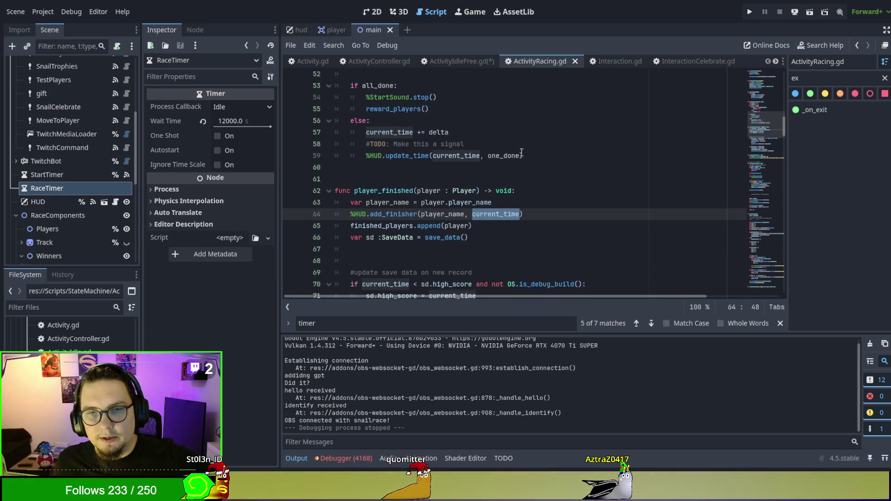
scroll(521, 153, down, 3)
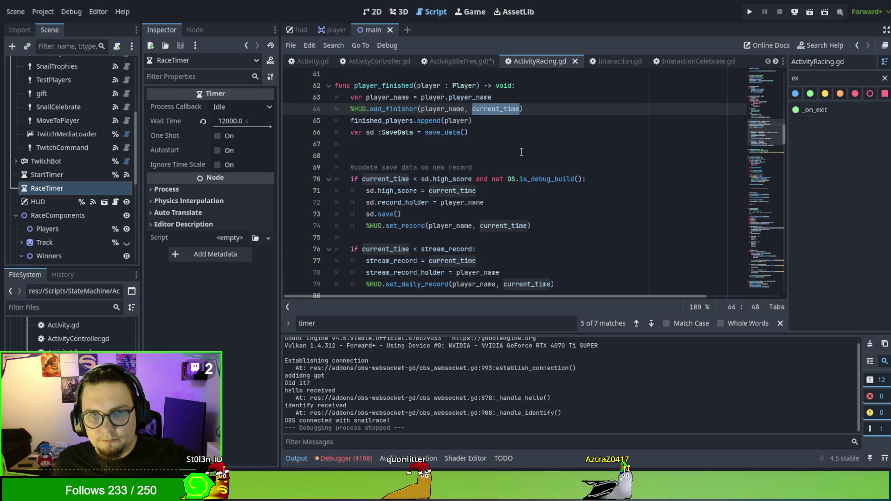
scroll(520, 151, down, 7)
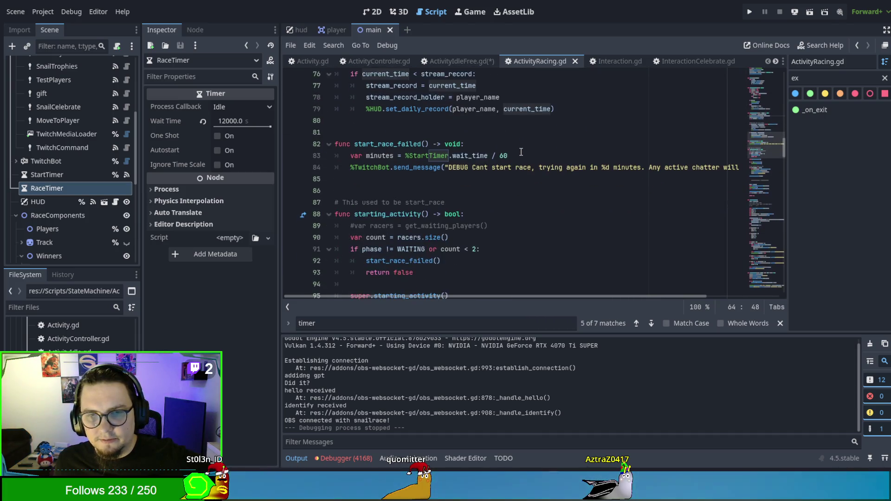
scroll(516, 148, down, 2)
drag(350, 97, 516, 204)
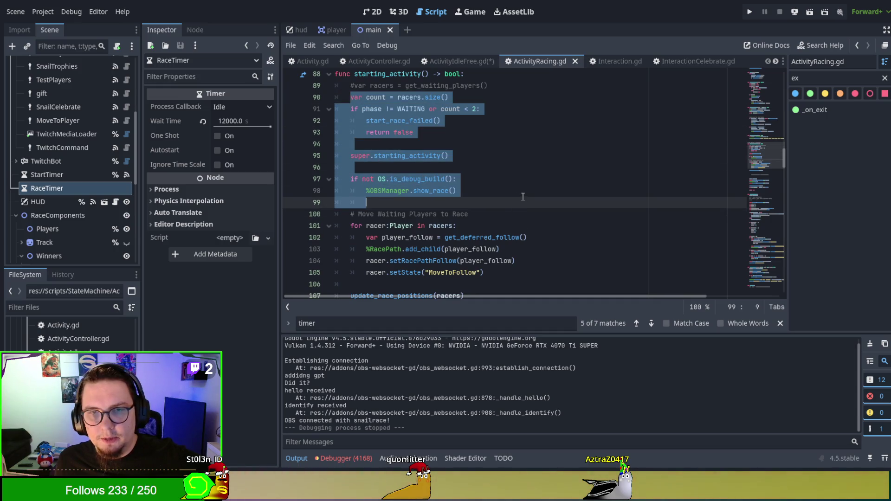
scroll(522, 197, down, 3)
scroll(522, 196, down, 3)
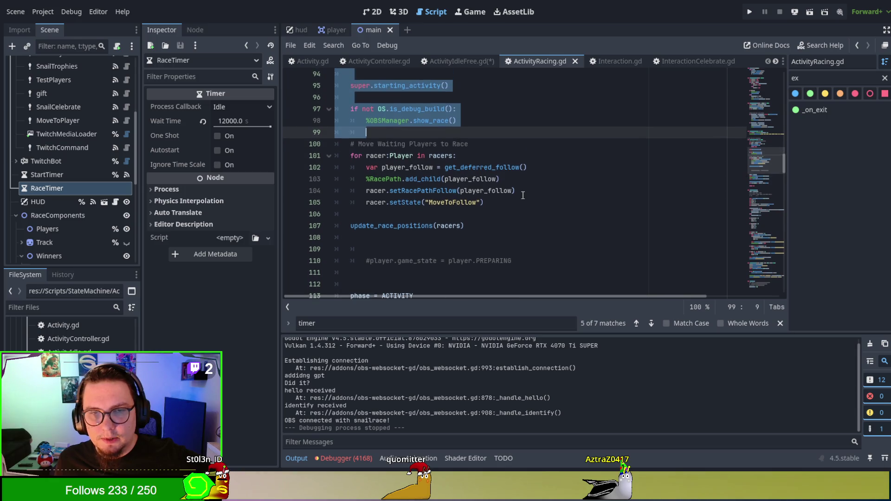
drag(331, 156, 474, 179)
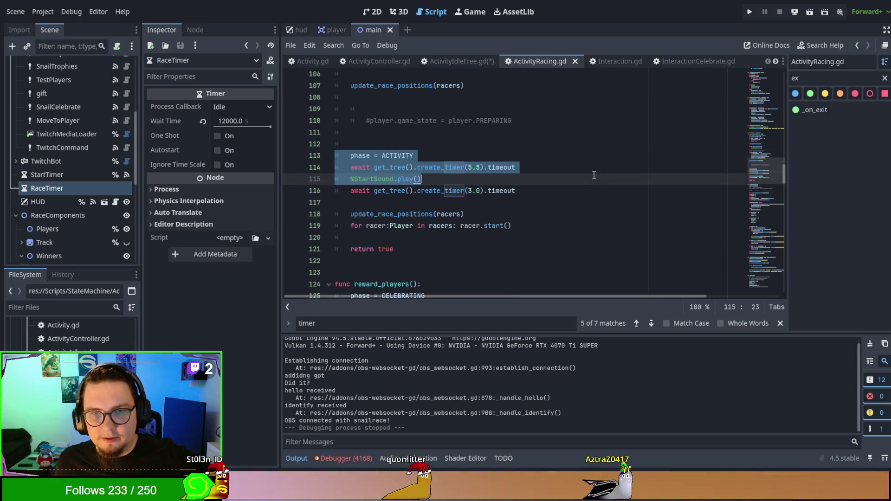
triple_click(528, 186)
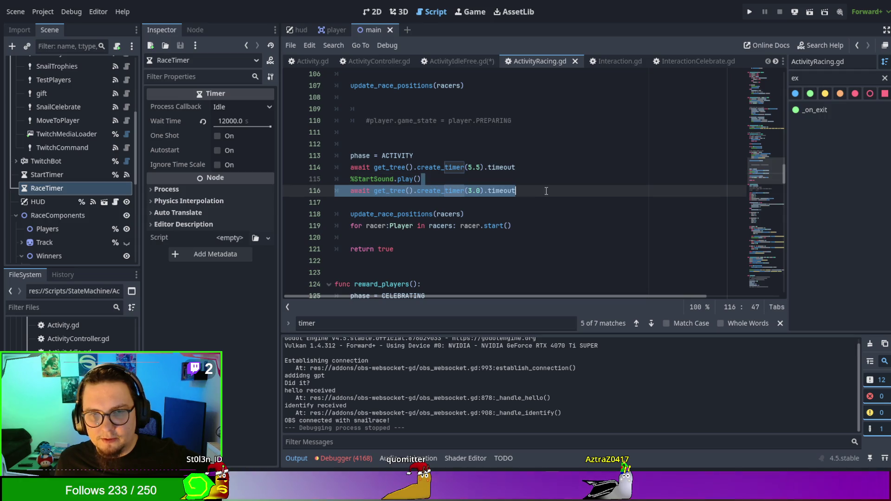
shift+click(537, 161)
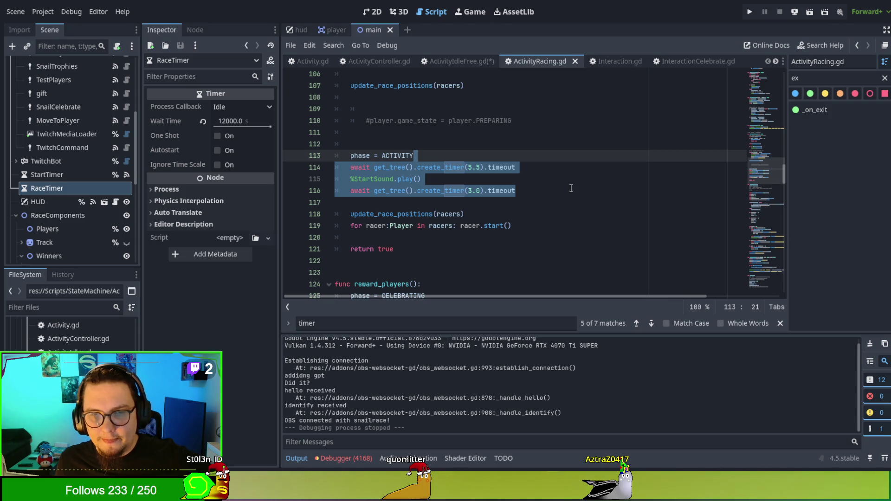
scroll(569, 193, up, 10)
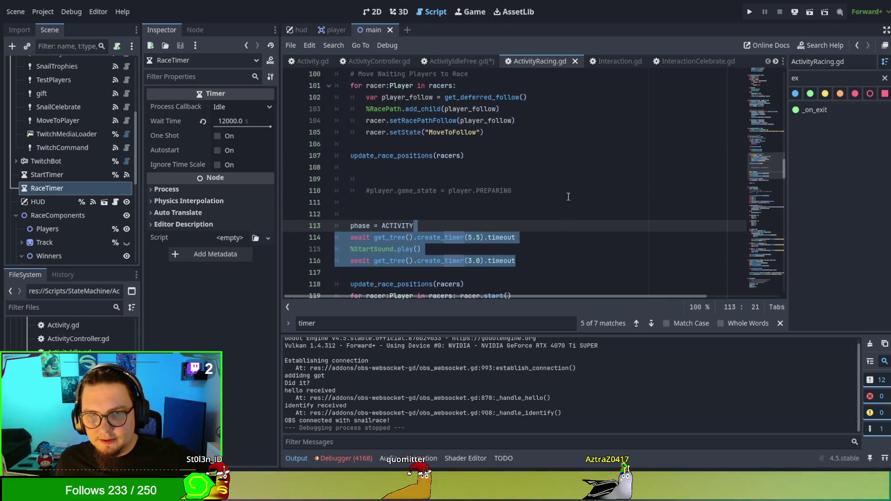
scroll(566, 192, up, 6)
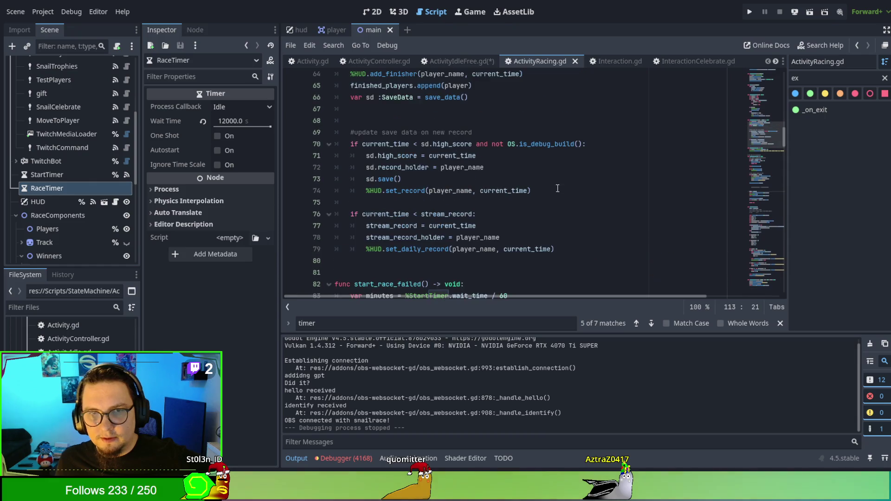
scroll(382, 195, up, 4)
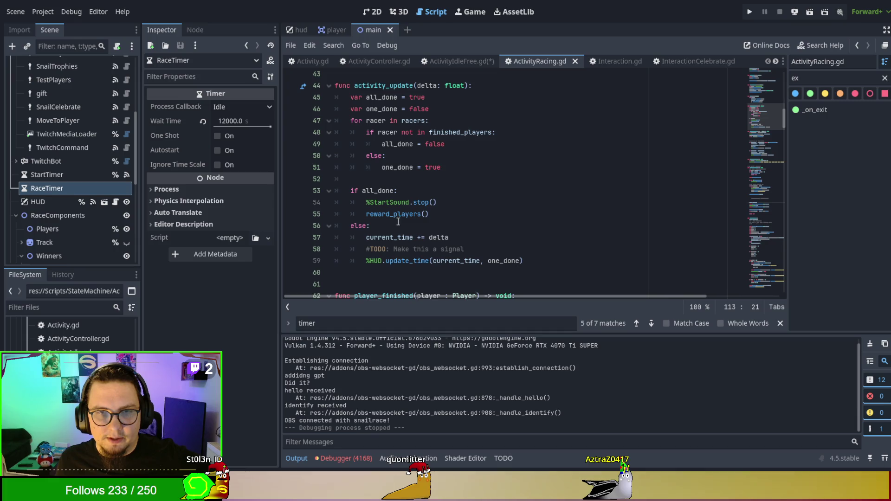
double_click(400, 236)
drag(428, 237, 450, 238)
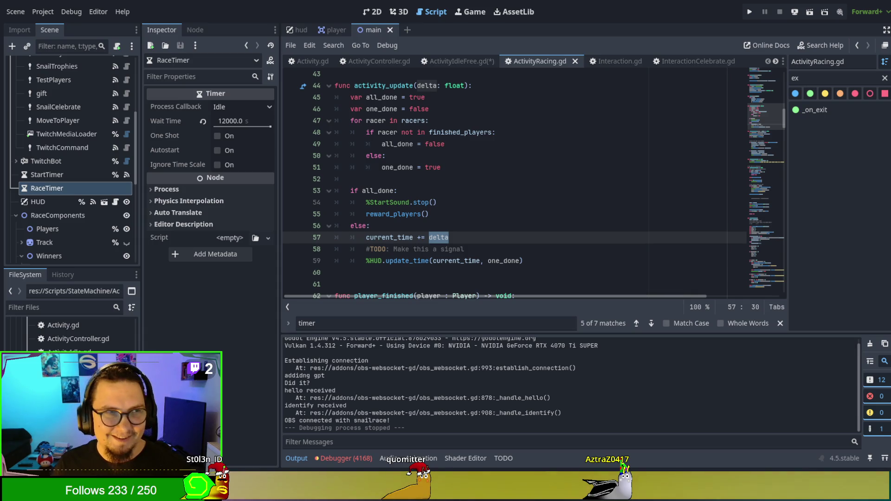
click(539, 191)
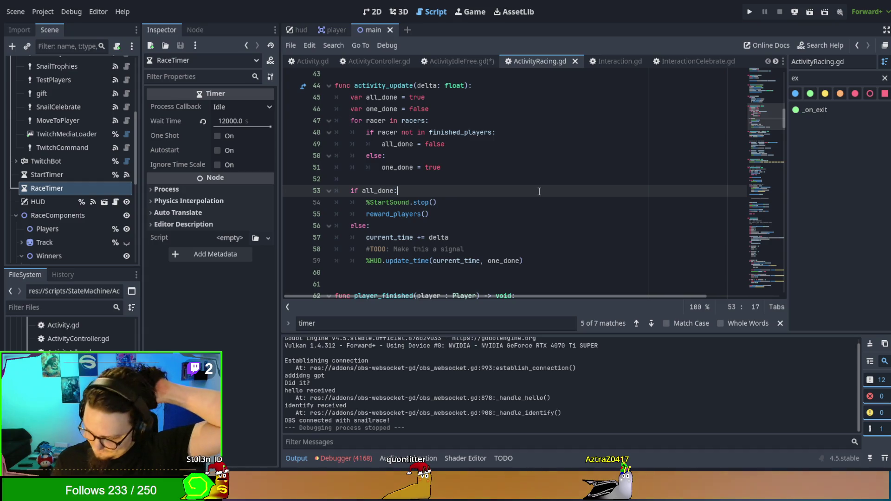
click(537, 197)
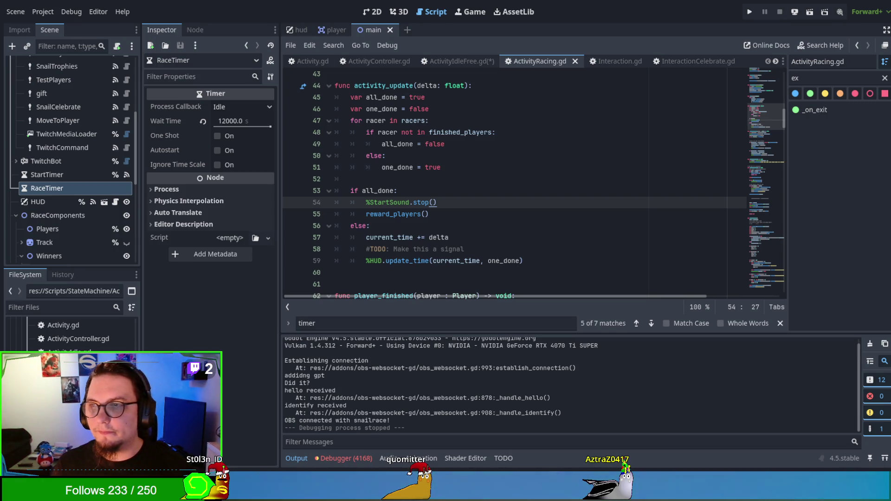
click(457, 237)
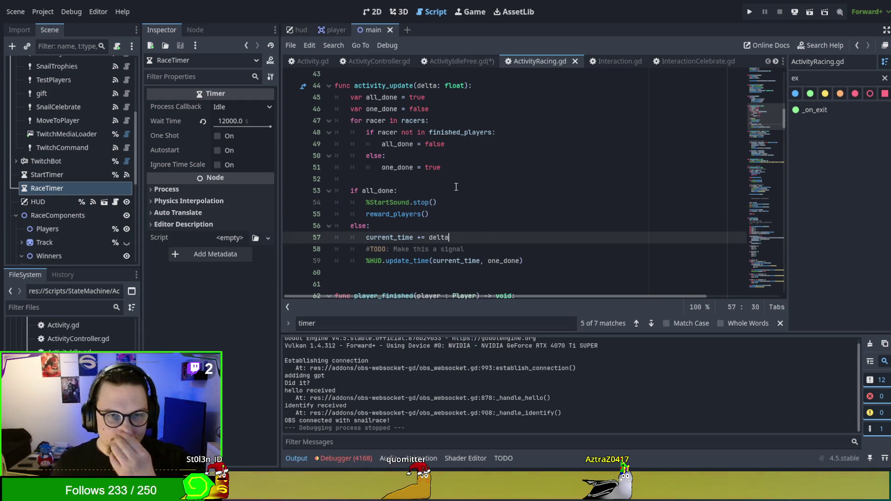
scroll(456, 187, up, 2)
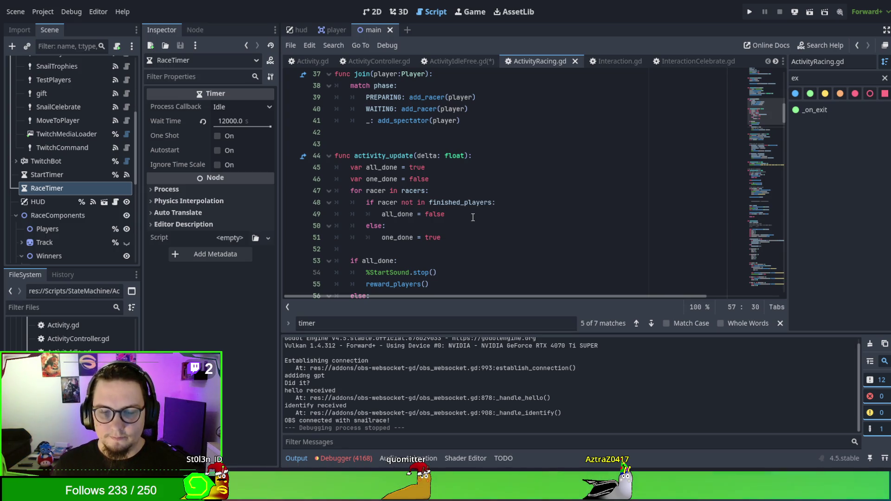
scroll(473, 217, down, 2)
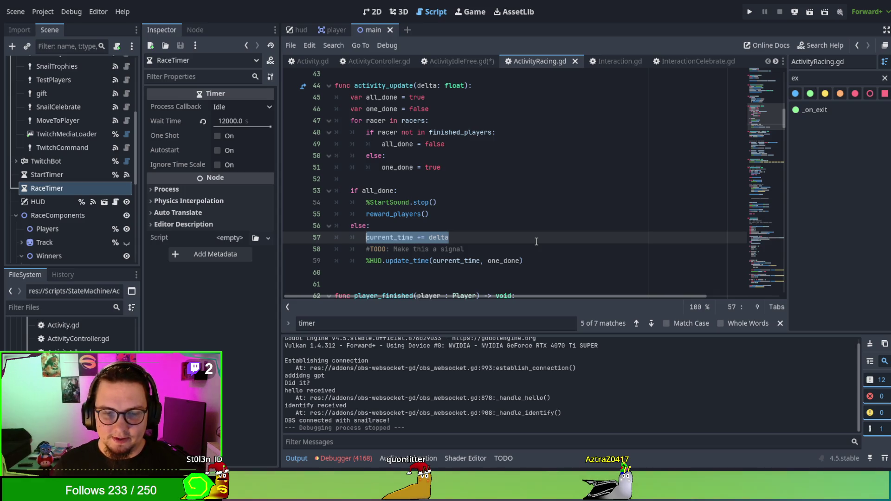
scroll(536, 242, up, 5)
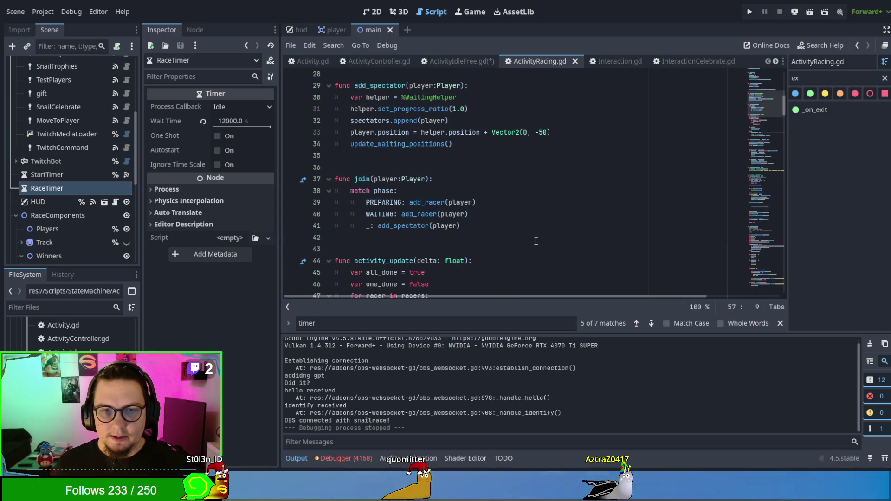
scroll(539, 238, up, 6)
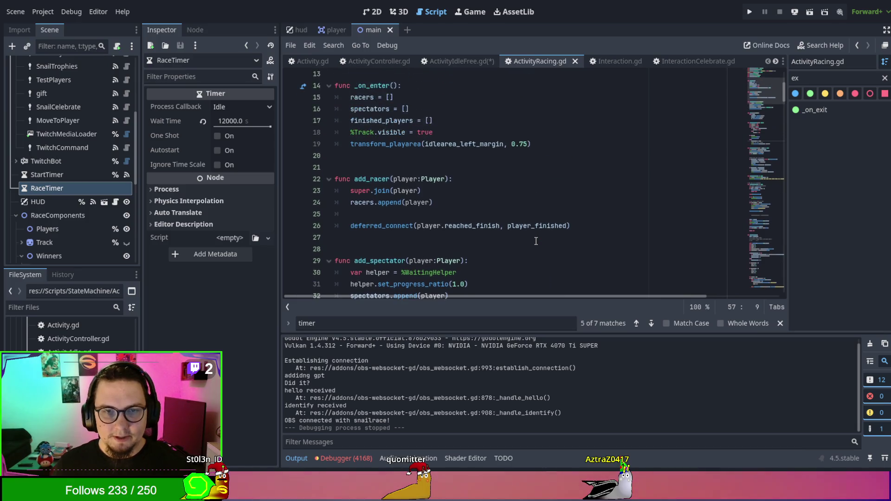
- Add a new var declaration on line 12, below the other variable declarations
click(558, 214)
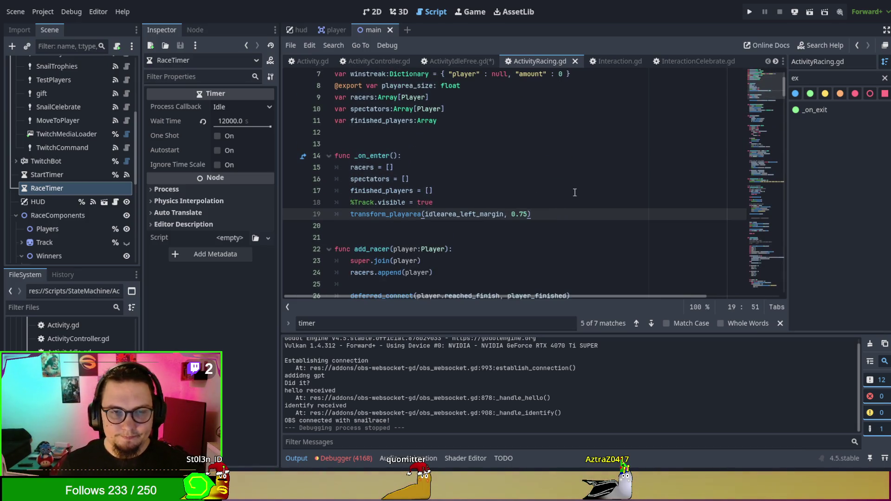
key(Up)
key(Up)
key(Up)
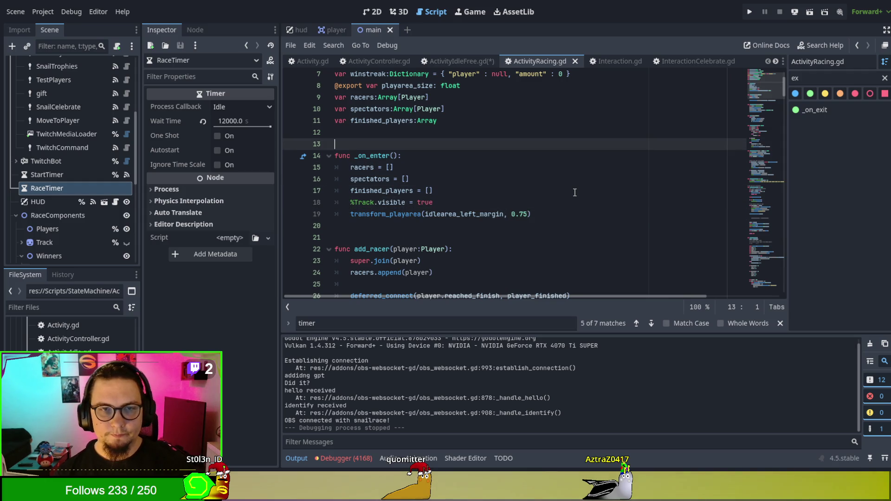
text(var ti)
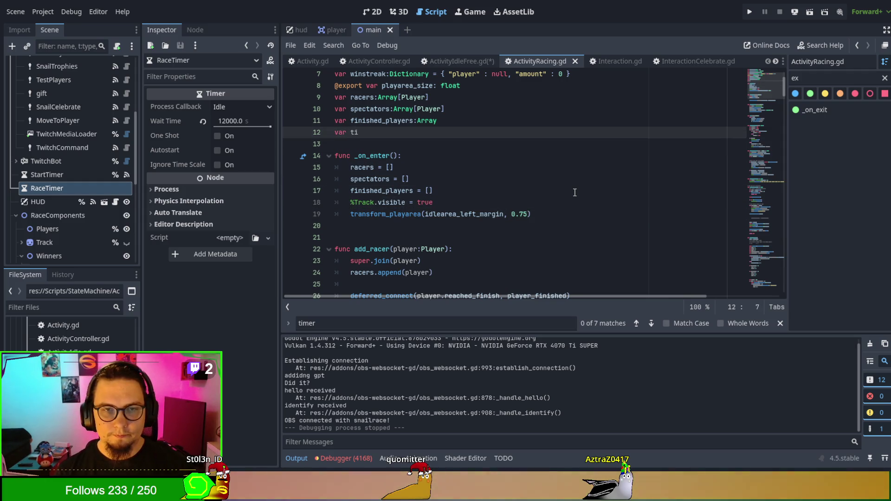
text(mer)
key(Escape)
key(BackSpace)
key(BackSpace)
key(BackSpace)
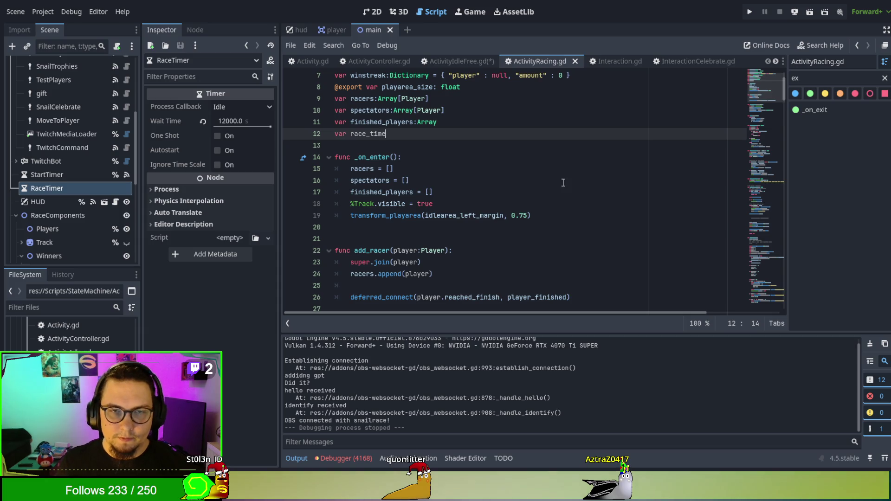
- Start a 'race_time = get_deferred_follow()' assignment at the end of _on_enter
click(560, 224)
text(race)
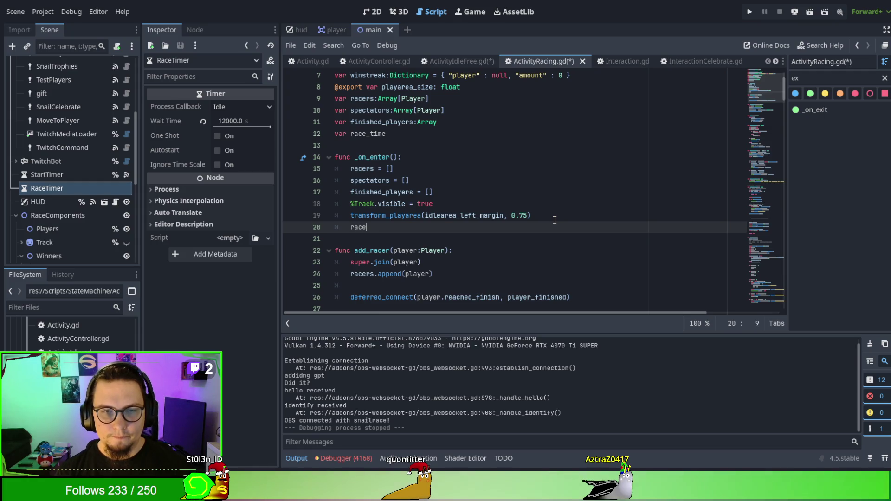
text(_t)
key(Return)
text(= g)
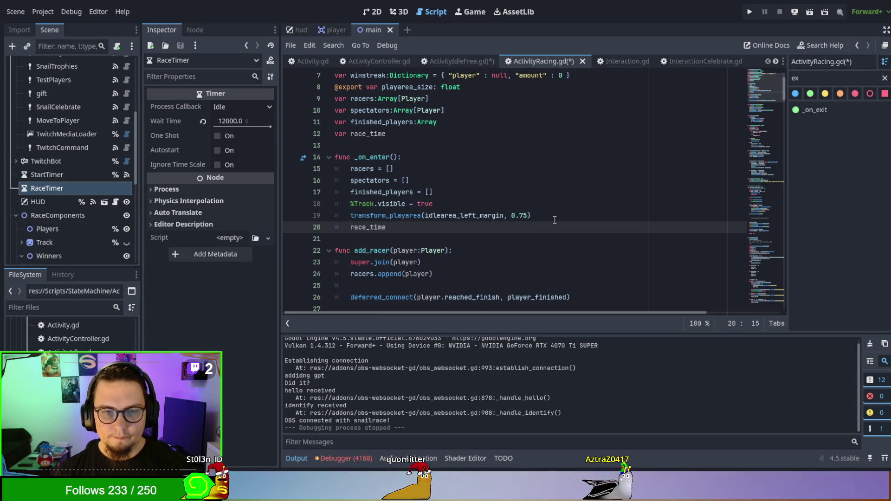
text(et)
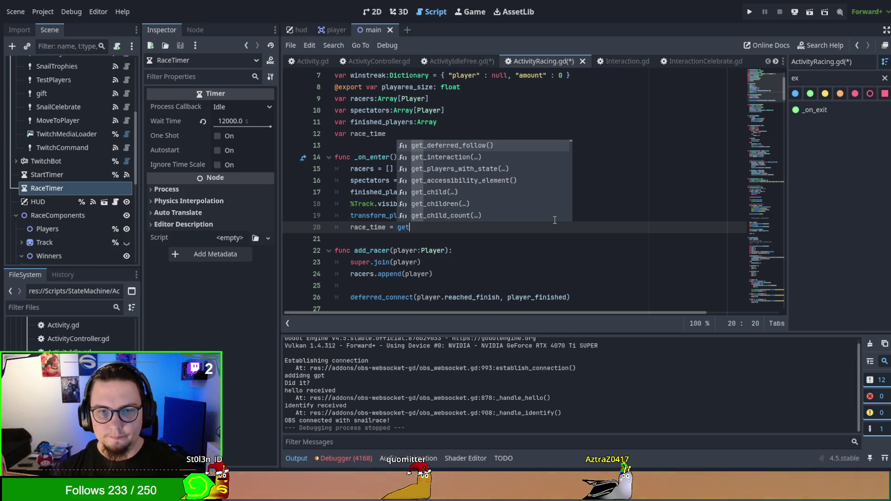
text(_deff)
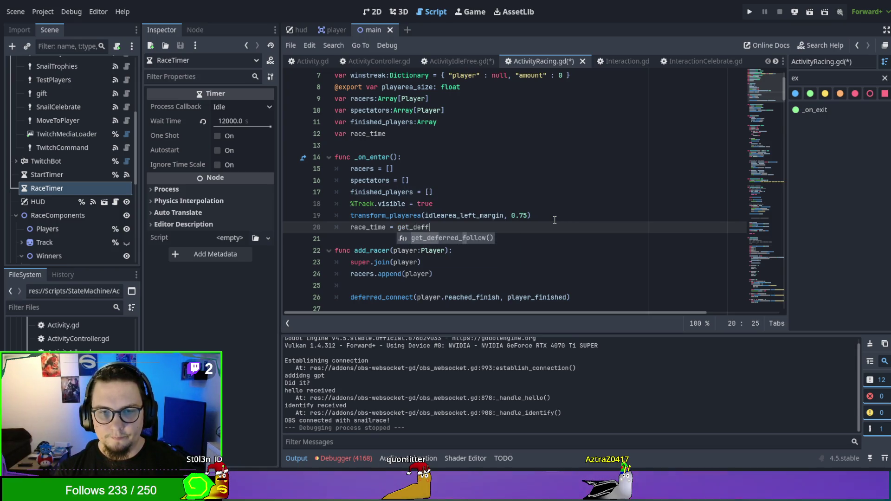
key(Return)
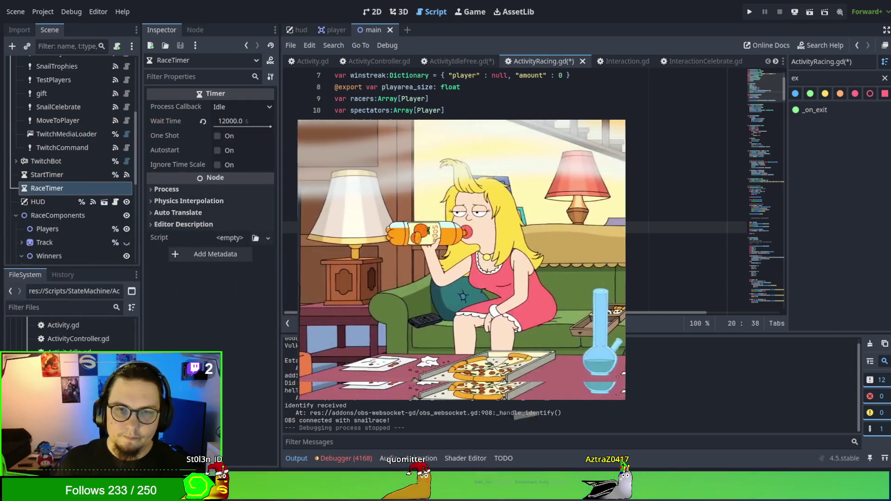
- Retype line 20's call as race_time = get_deferred_timer(), leaving a function-not-found error
key(BackSpace)
key(BackSpace)
key(BackSpace)
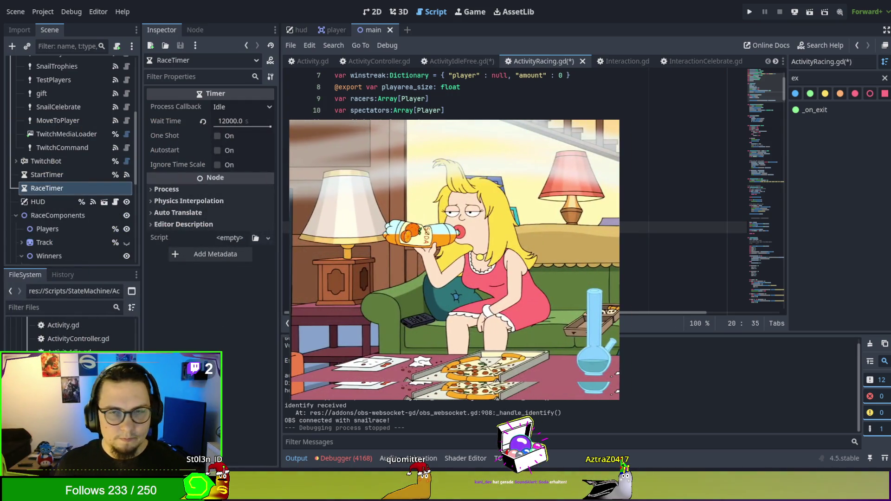
text(wer()
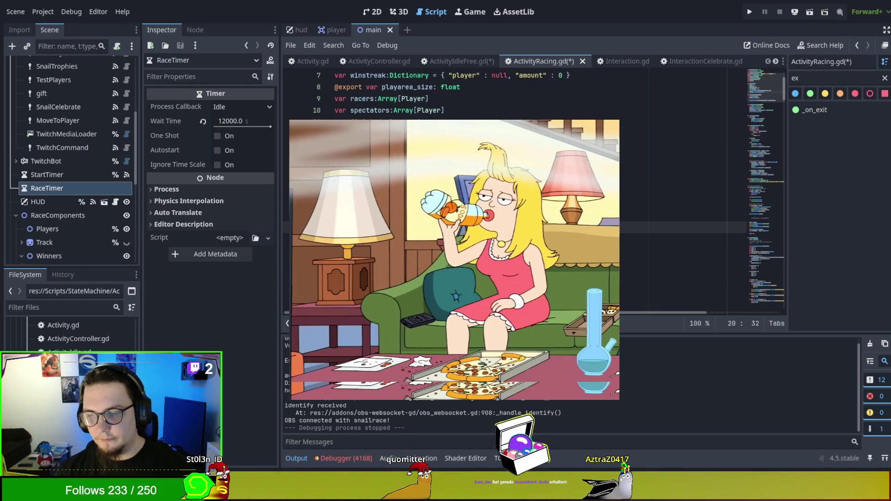
key(BackSpace)
key(BackSpace)
key(BackSpace)
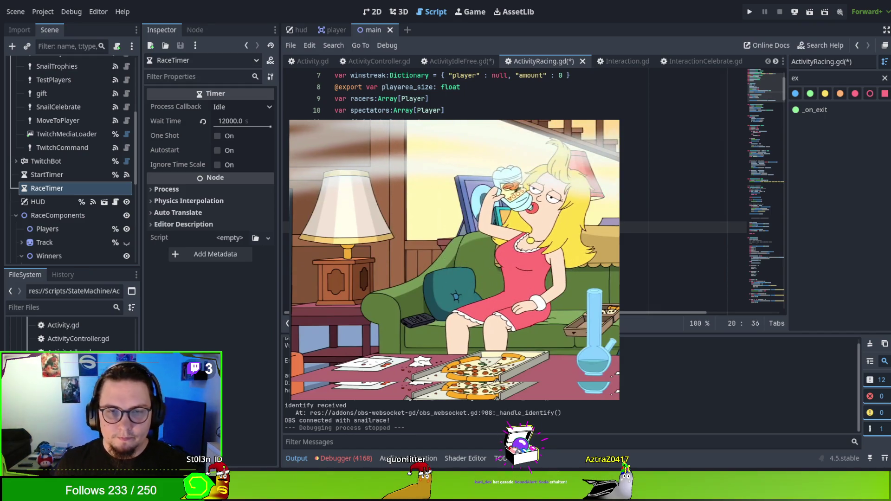
text(to_l)
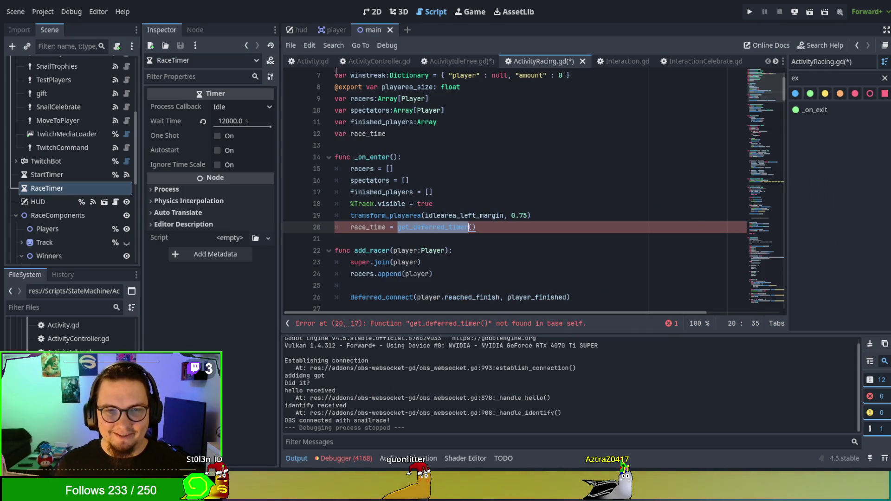
- In Activity.gd, filter the method list by 'def' and jump to deferred_cleaner
click(307, 60)
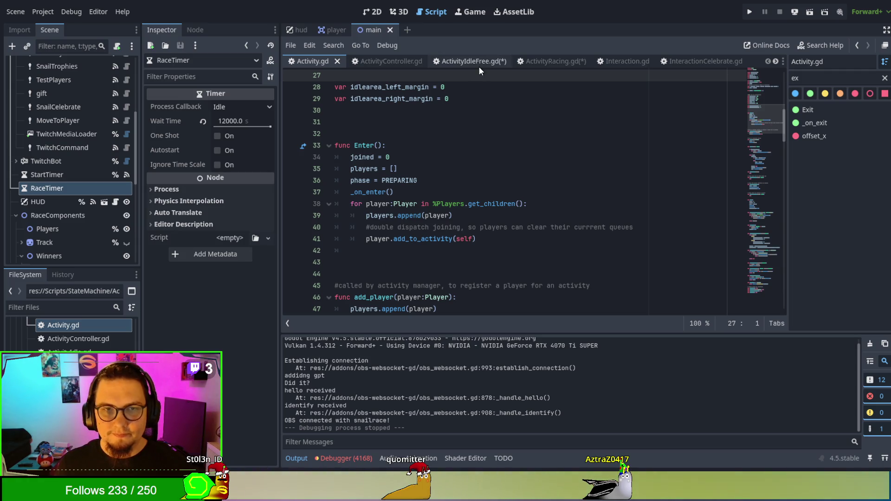
double_click(819, 75)
key(BackSpace)
text(def)
click(847, 110)
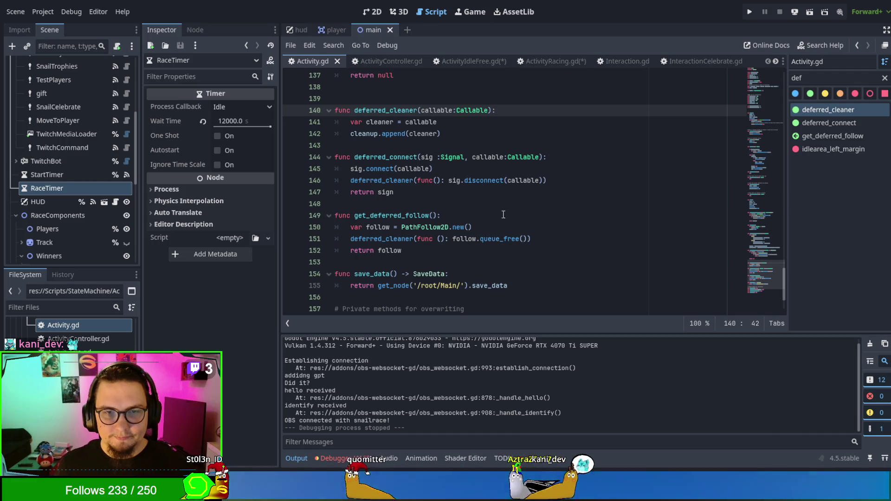
- Add an empty 'func get_deferred_timer():' header below deferred_connect in Activity.gd
click(725, 205)
key(Return)
key(Return)
key(Up)
text(func get)
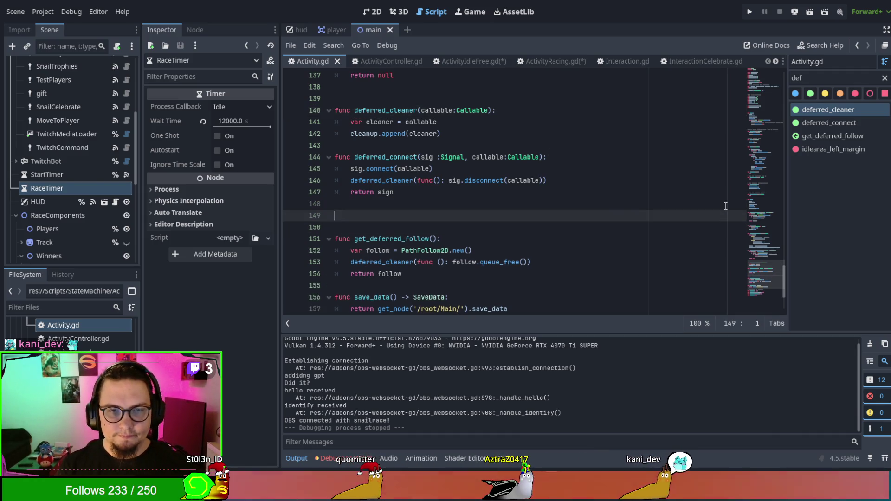
text(_deff)
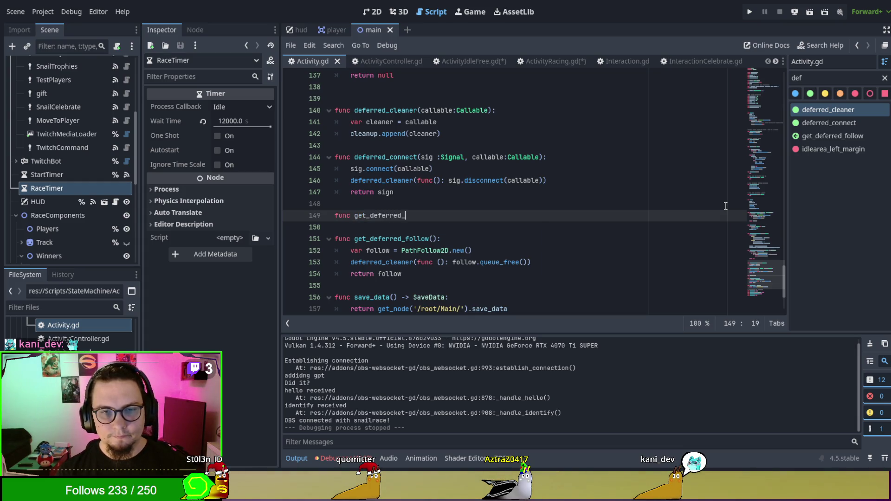
key(BackSpace)
key(BackSpace)
key(BackSpace)
text(:)
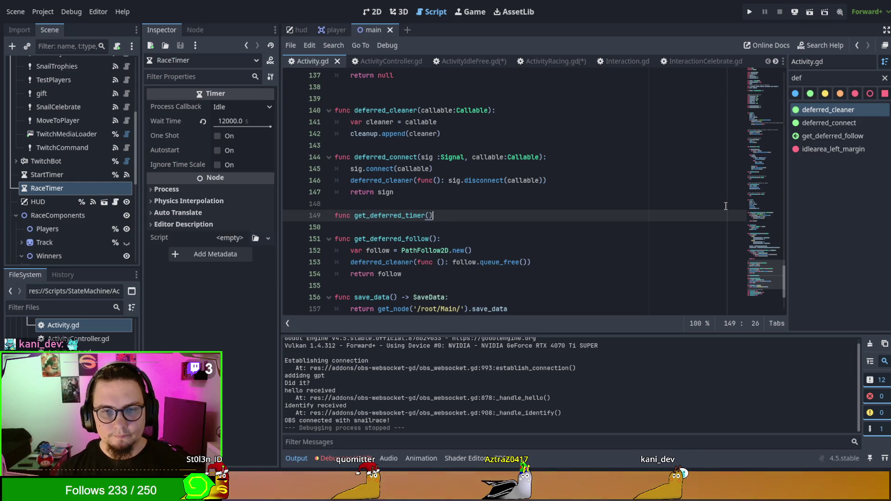
key(Return)
key(ctrl+BackSpace)
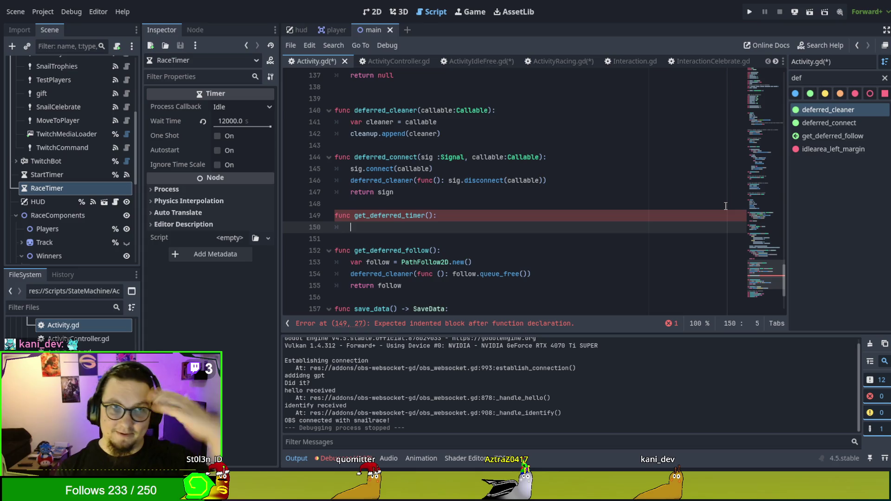
text(t)
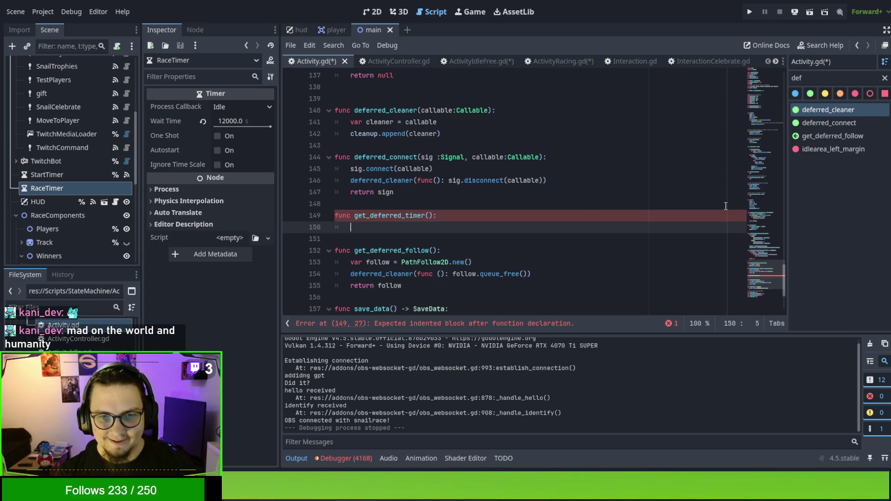
key(BackSpace)
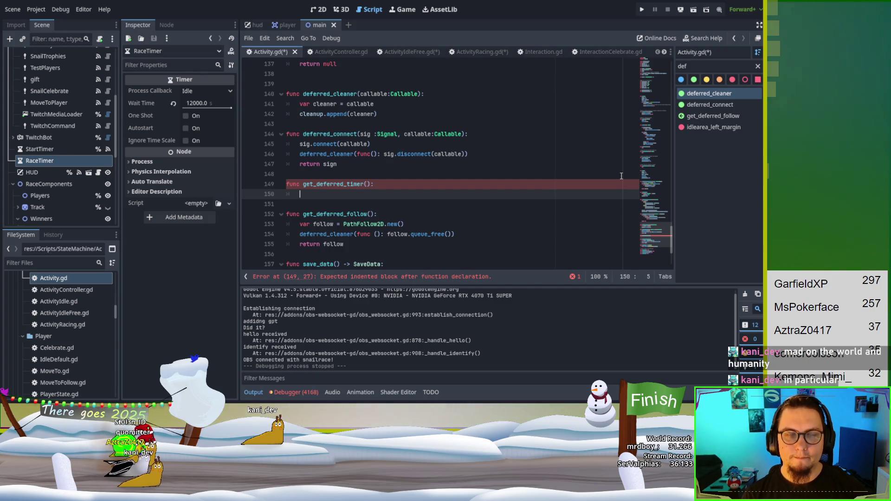
- Add 'var timer = Timer.new()' as the first line of get_deferred_timer
text(var timer = Timer)
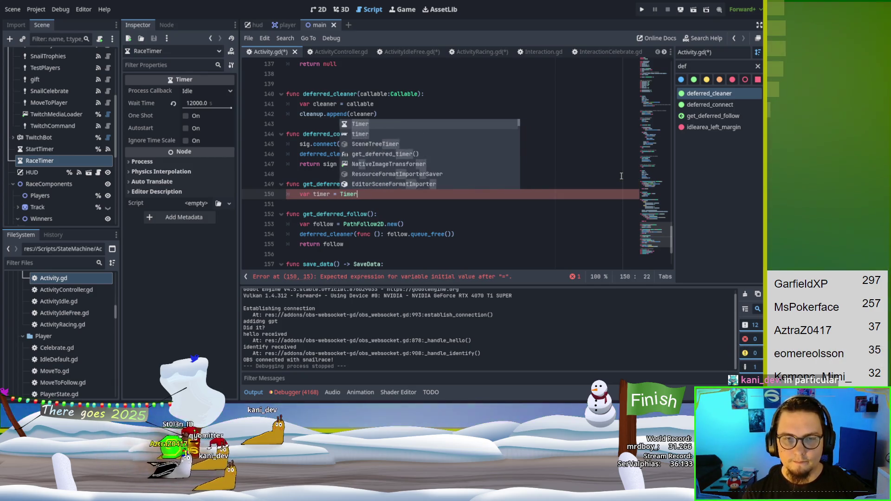
key(Down)
key(Return)
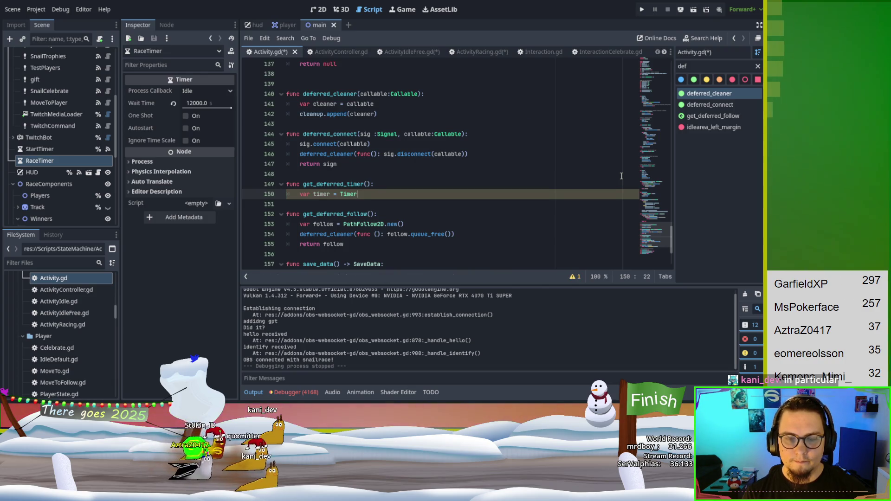
text(.new)
key(Return)
key(Return)
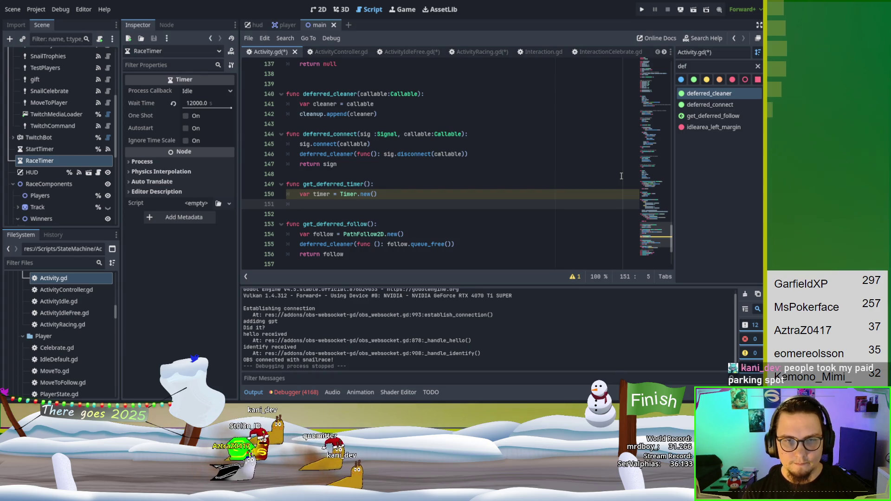
- Register 'deferred_cleaner(func(): timer.stop(); timer.queue_free())' on the next line
text(d)
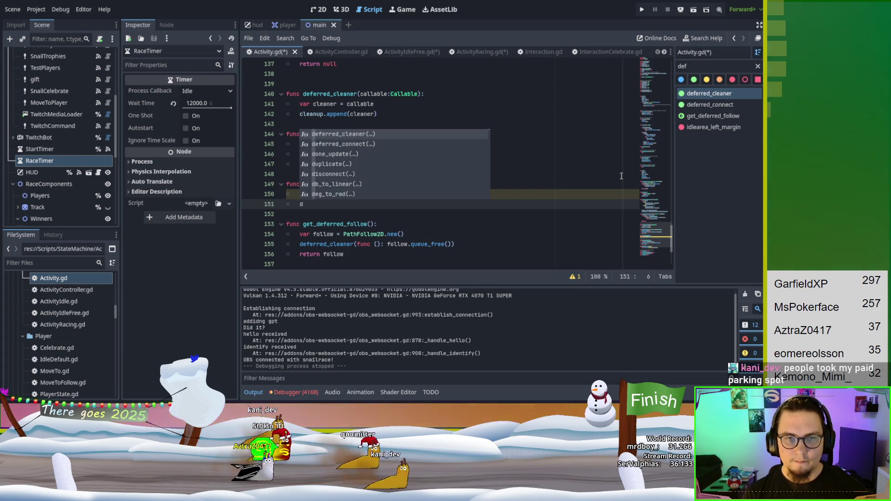
text(efer)
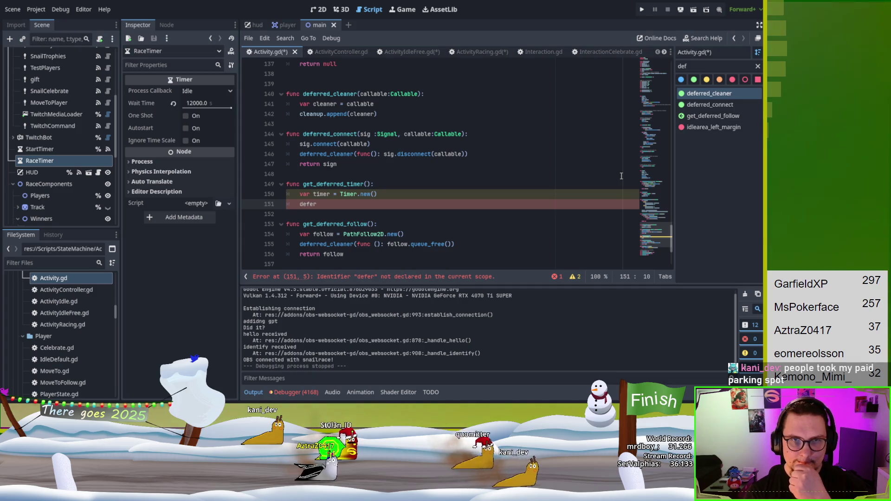
text(red)
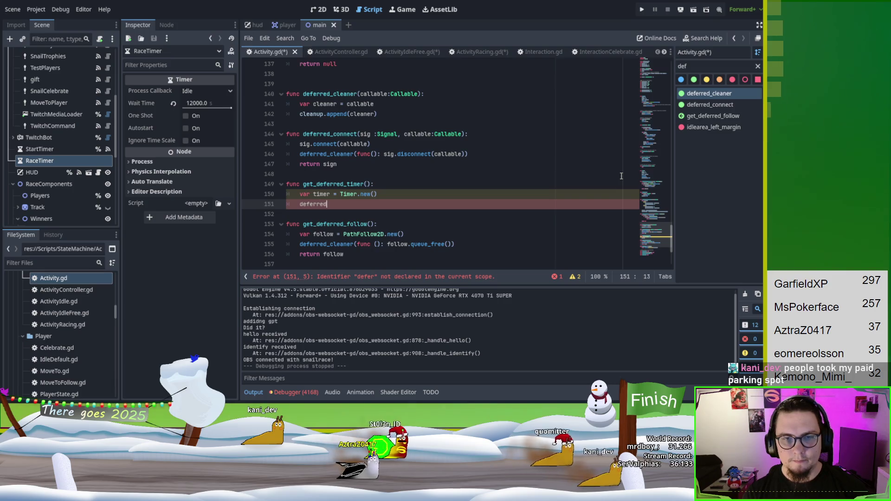
text(_cleaner(fun)
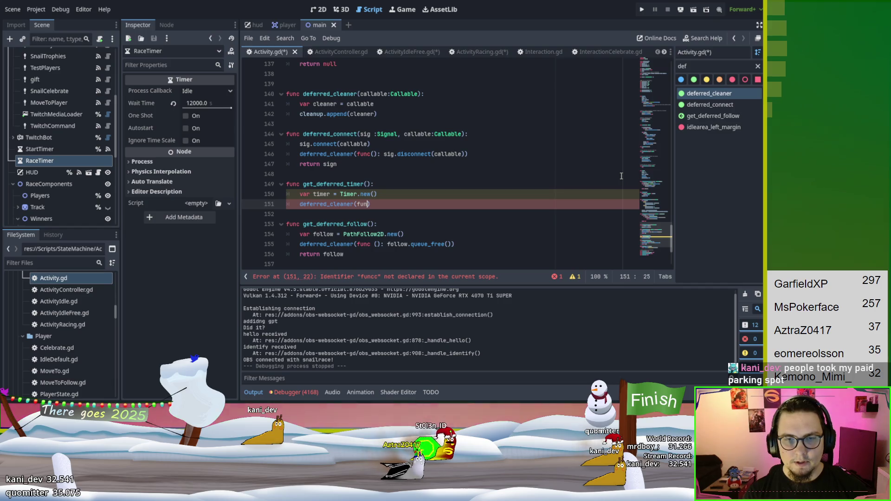
text(c)
text((): timer)
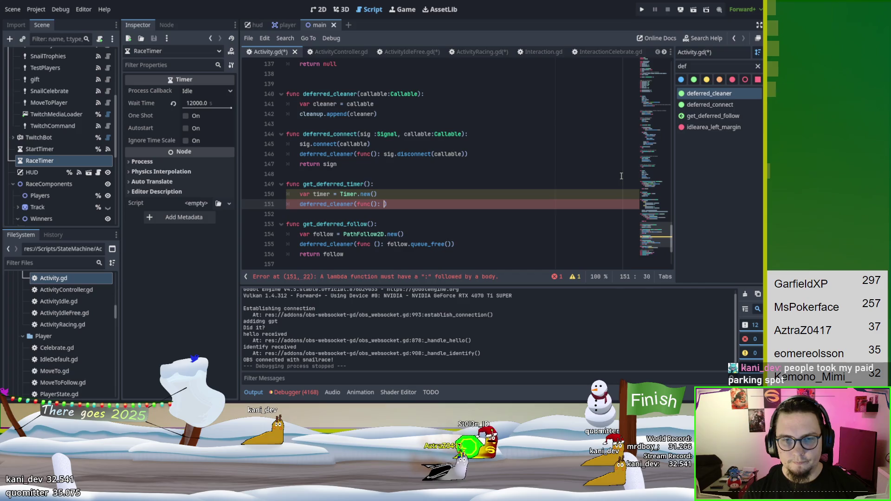
text(.)
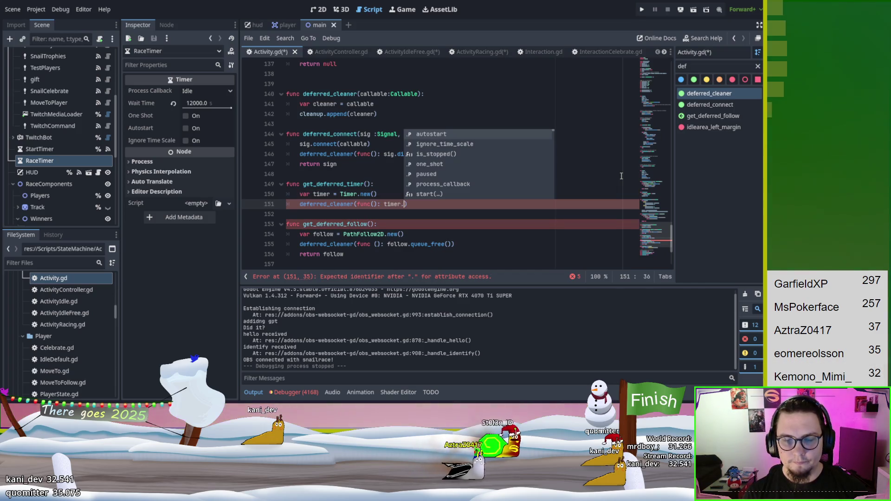
text(stop()
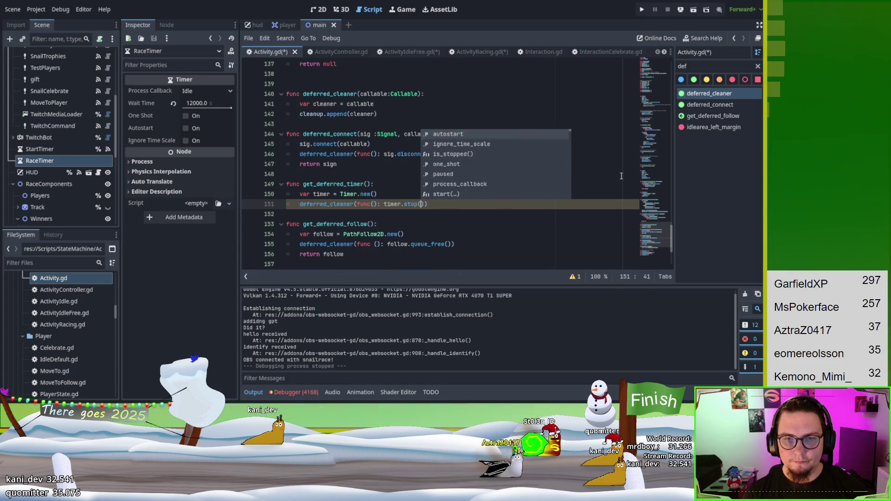
key(Return)
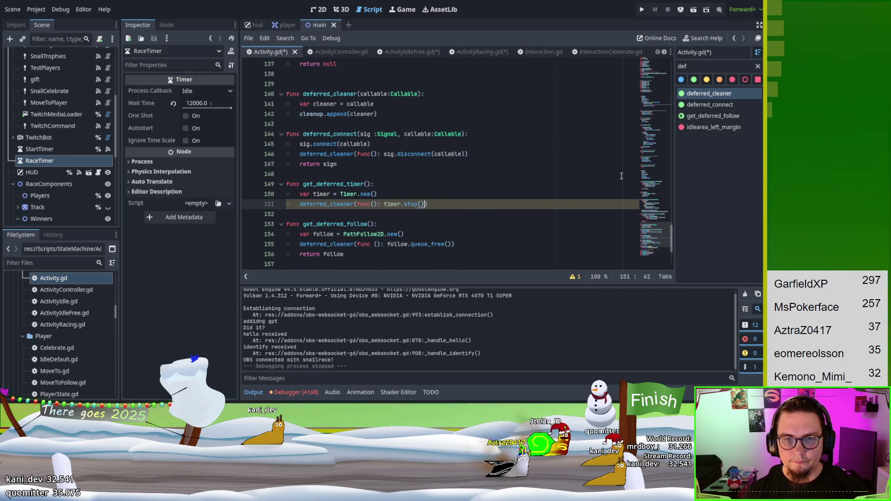
text(; ti)
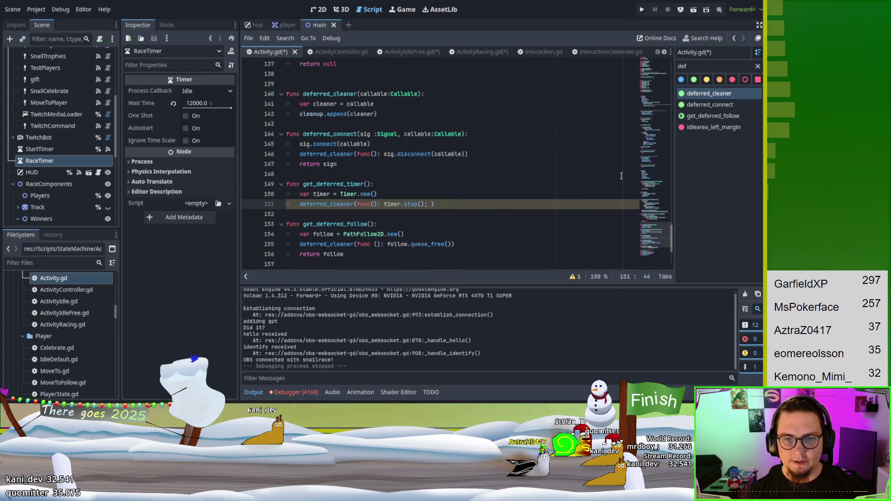
text(mer)
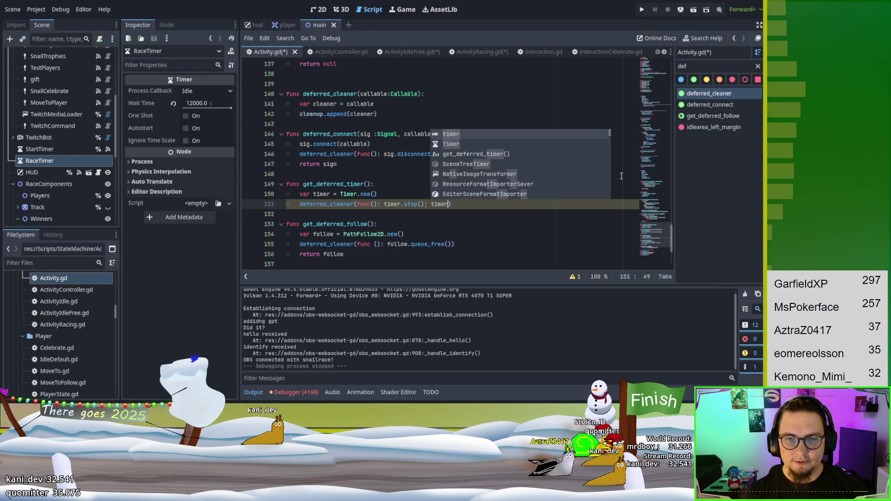
text(.)
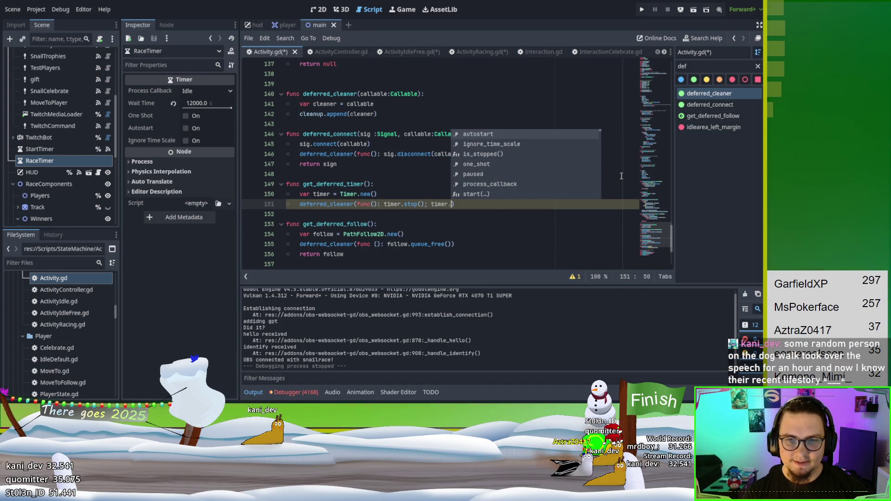
text(qu)
key(Down)
key(Return)
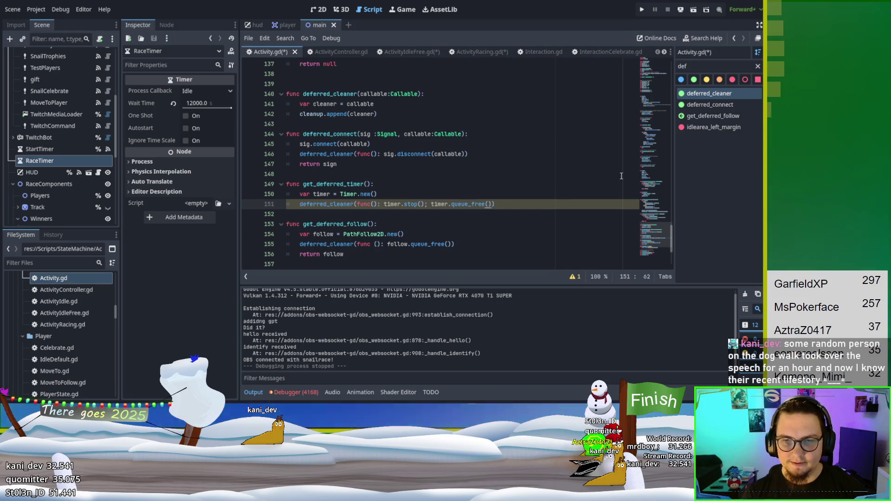
key(End)
key(Return)
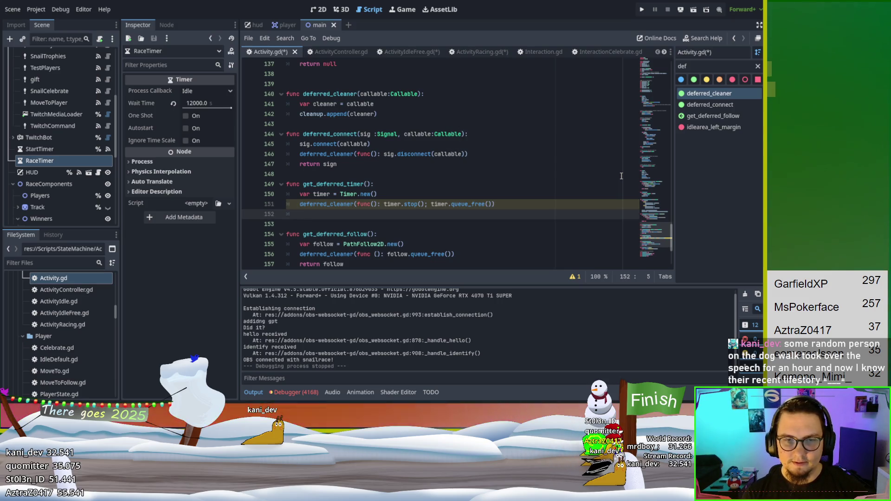
key(Up)
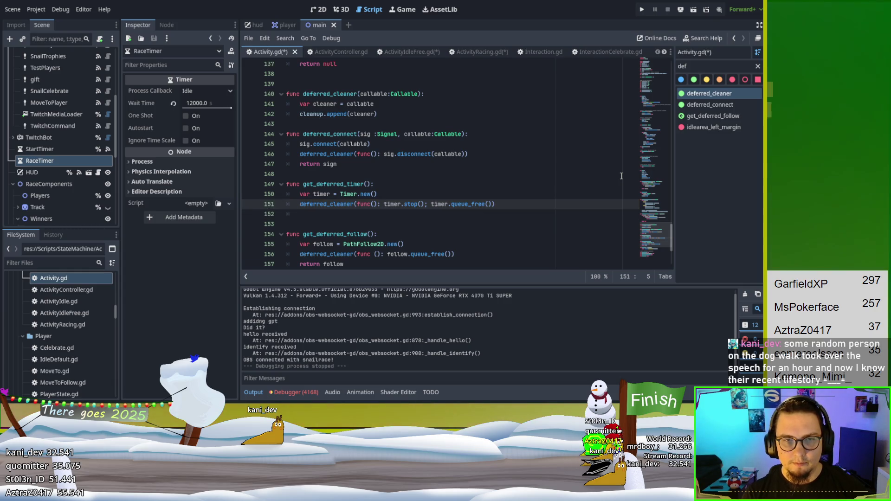
key(Down)
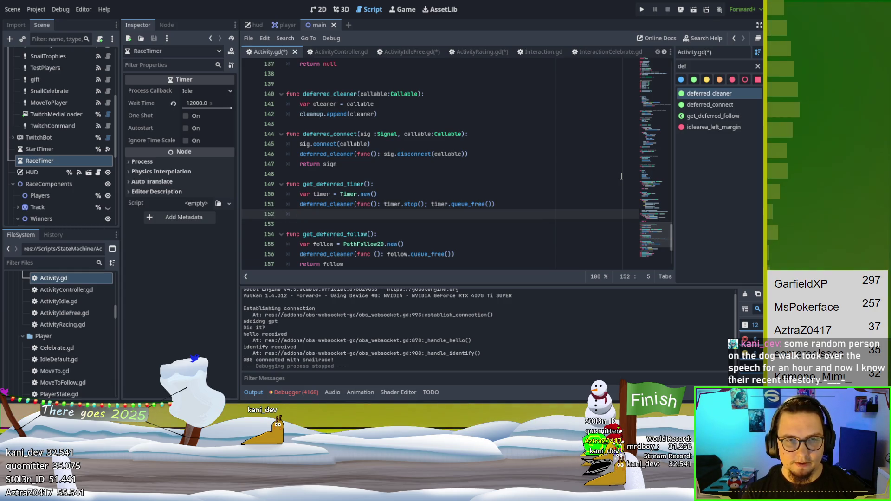
text(er)
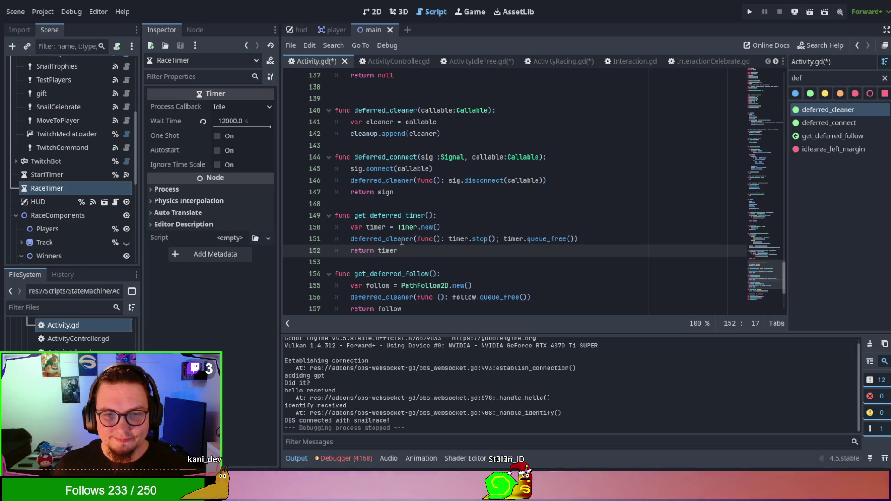
- Save all edited scripts with Ctrl+S
key(ctrl+s)
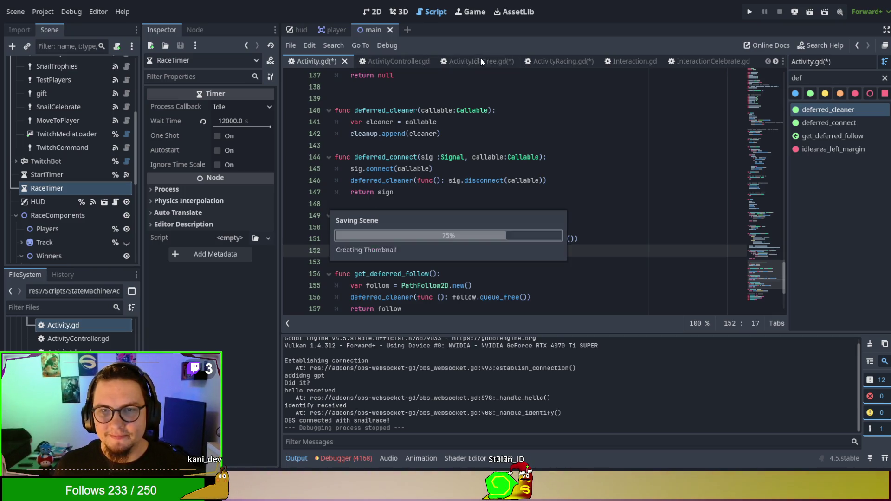
- Switch to ActivityRacing.gd and place the caret on line 21 inside _on_enter
click(529, 61)
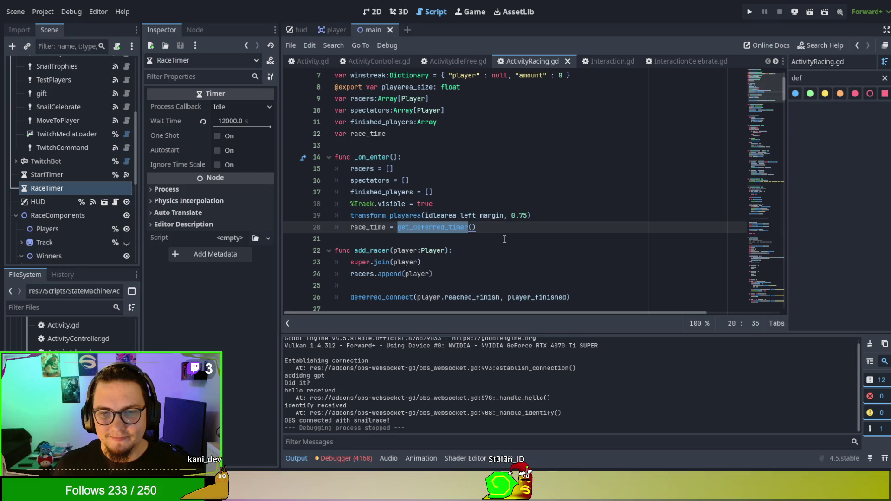
click(504, 239)
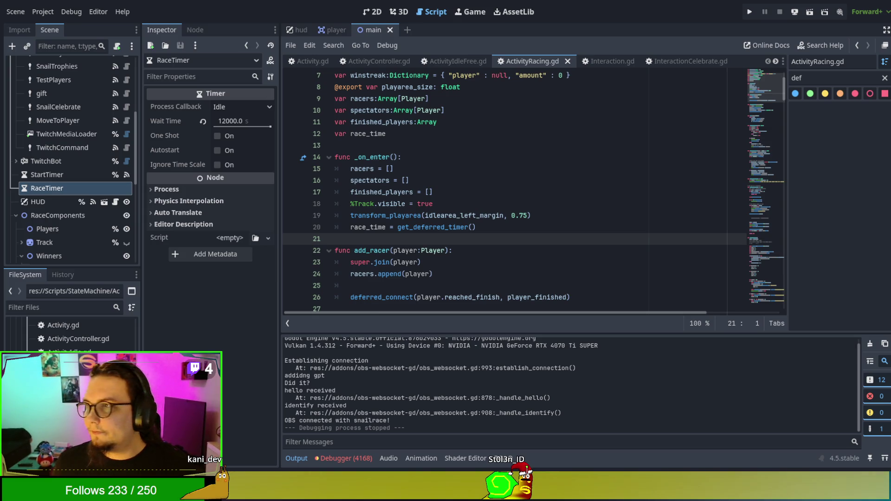
- Rename the race_time declaration on line 12 to race_timer
click(627, 180)
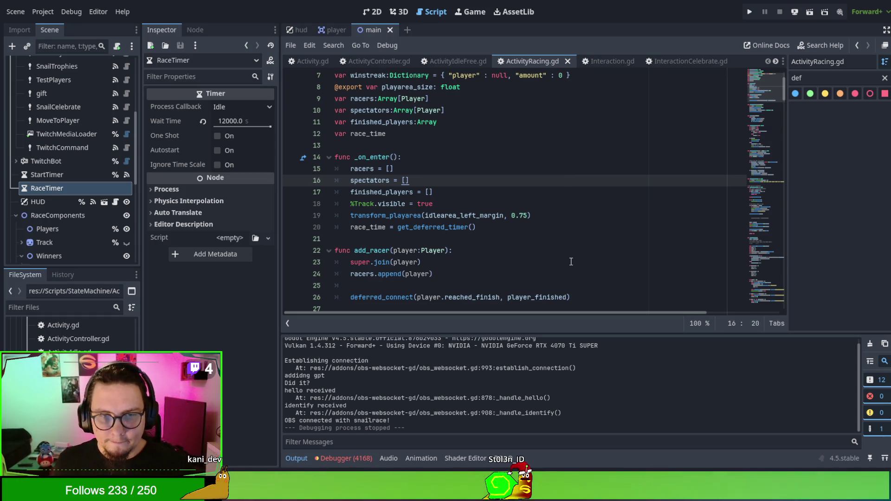
scroll(571, 263, down, 4)
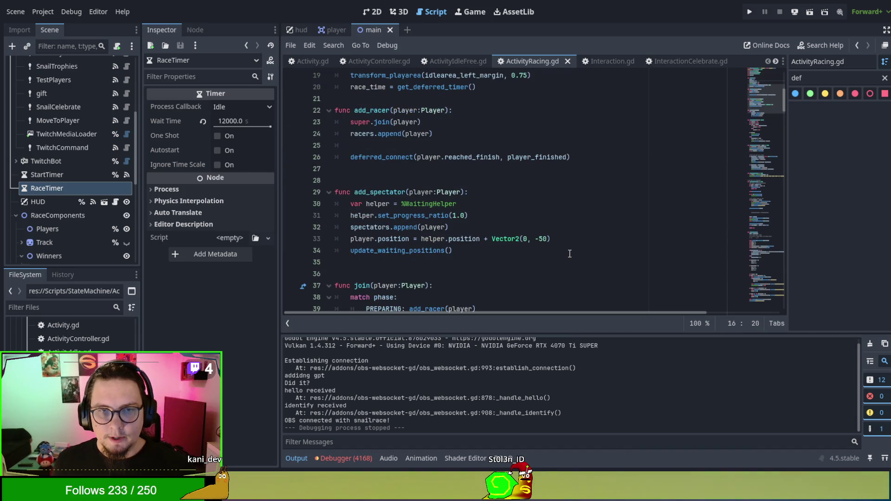
scroll(569, 252, up, 4)
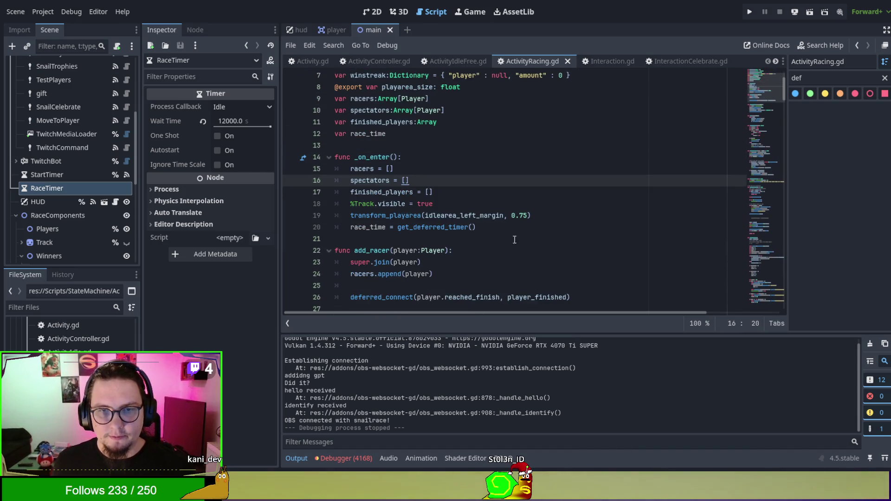
double_click(373, 228)
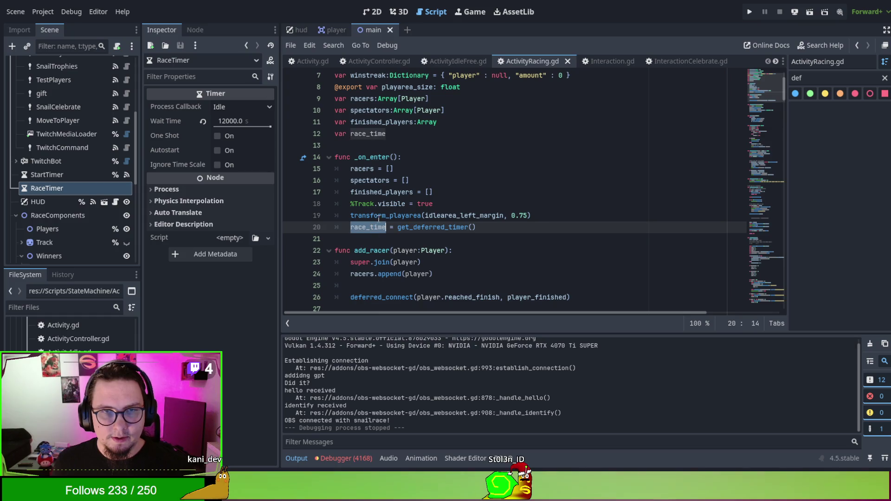
click(397, 135)
text(r)
- Rename race_time to race_timer in the _on_enter assignment on line 20, then search for 'current'
click(384, 227)
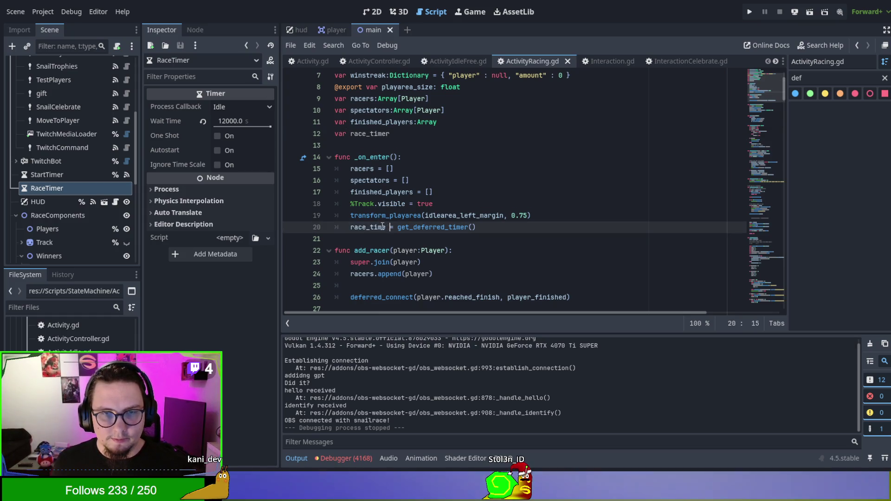
key(Right)
text(r)
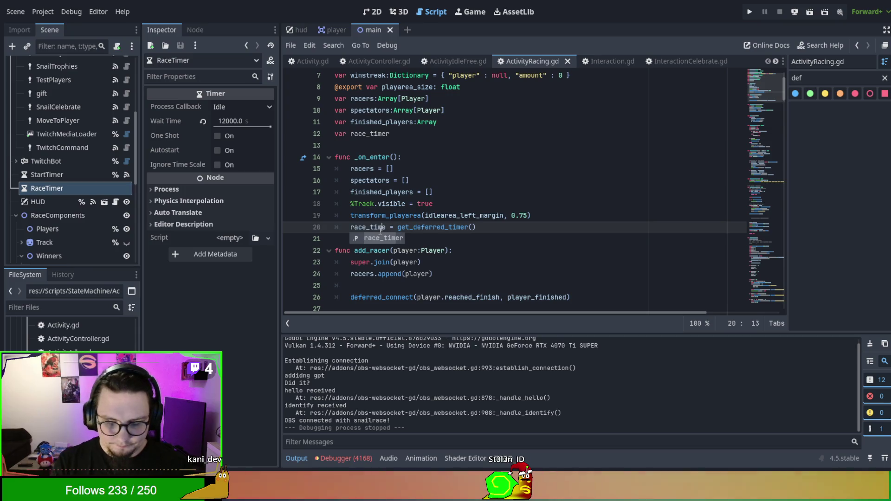
scroll(374, 235, down, 7)
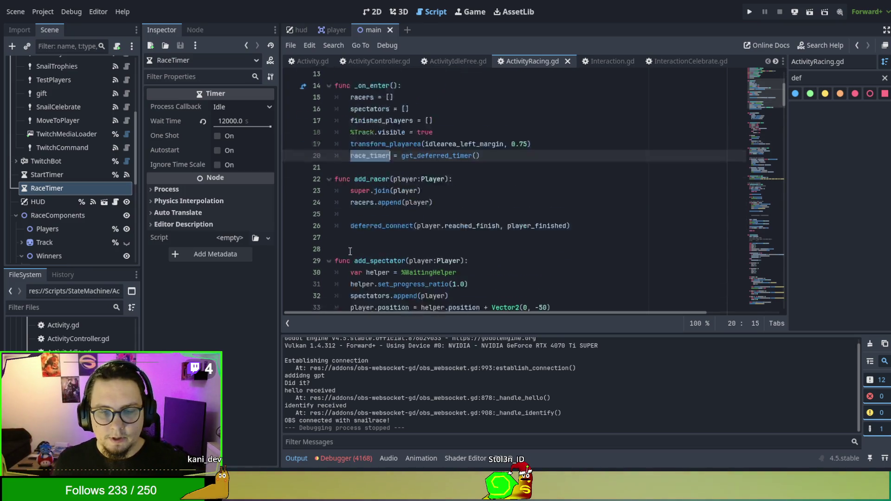
scroll(368, 241, down, 10)
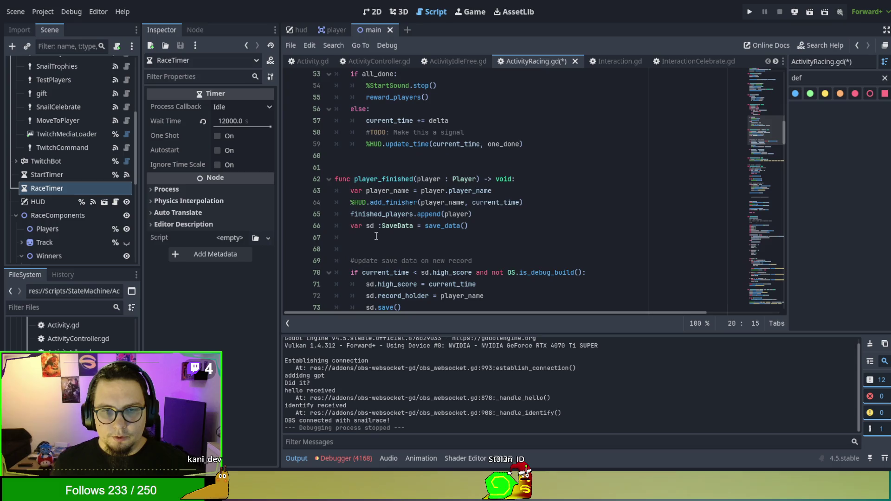
key(ctrl+f)
text(current)
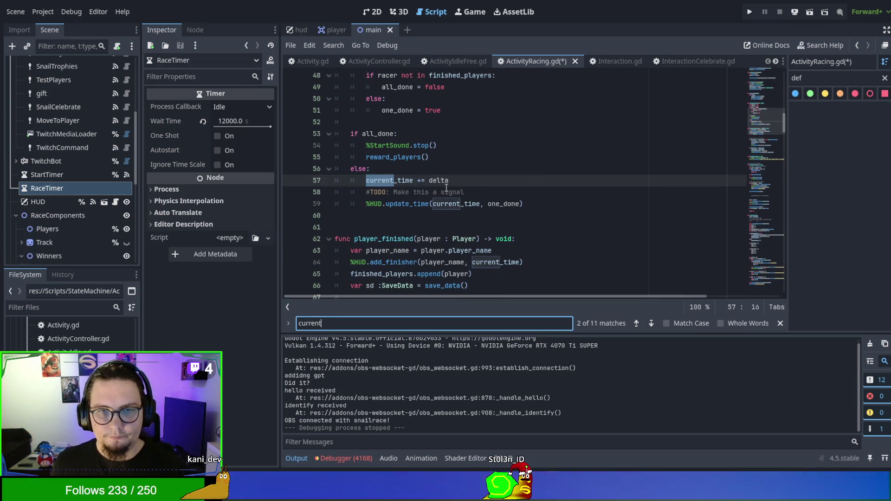
- Delete the current_time += delta line and pass race_timer instead of current_time to update_time
drag(453, 182, 457, 173)
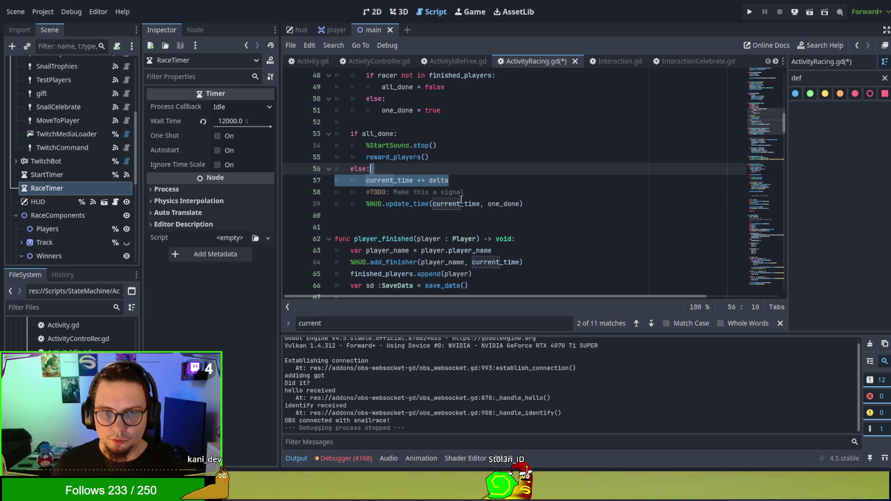
key(BackSpace)
double_click(459, 192)
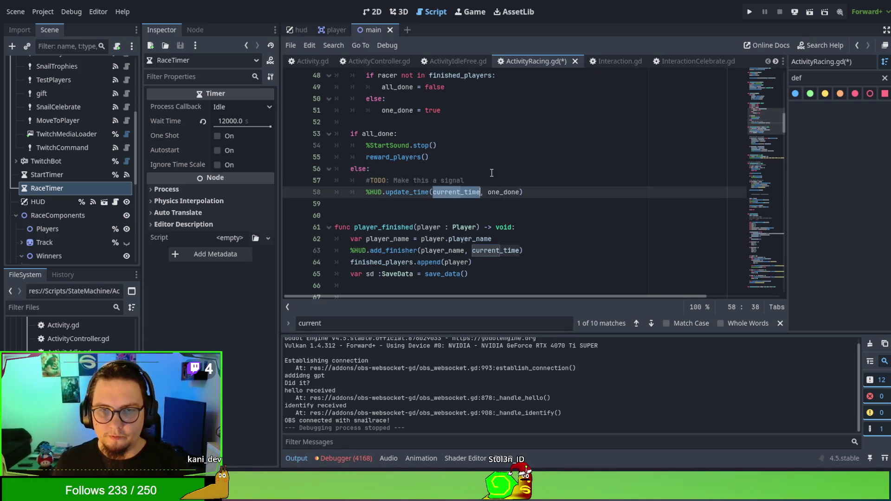
text(race_timer.t)
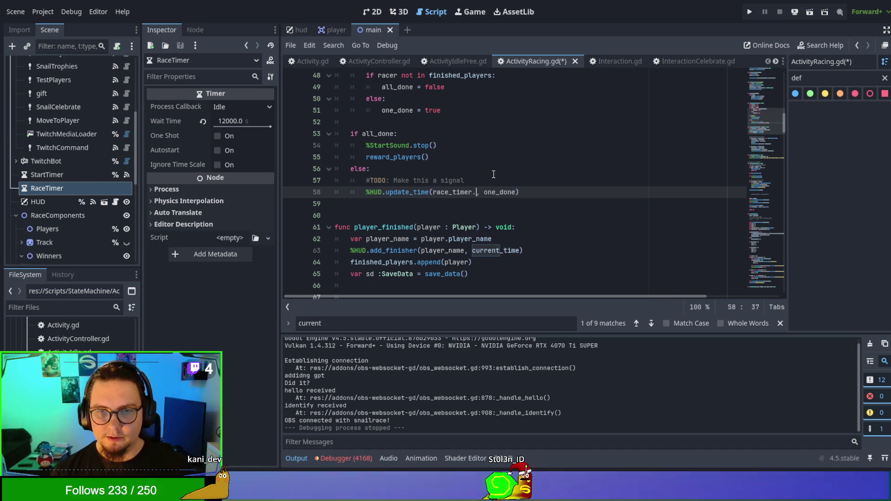
key(BackSpace)
key(BackSpace)
- Declare race_timer with the Timer type on line 12
scroll(661, 146, up, 5)
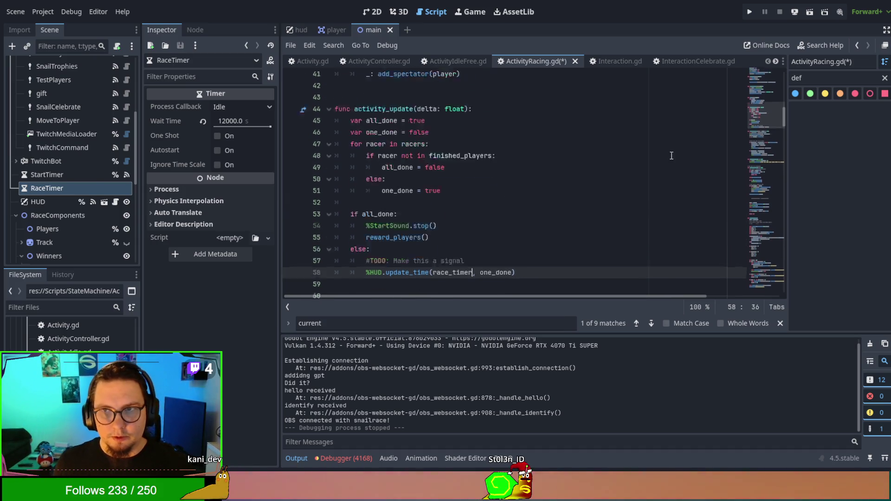
scroll(661, 146, up, 10)
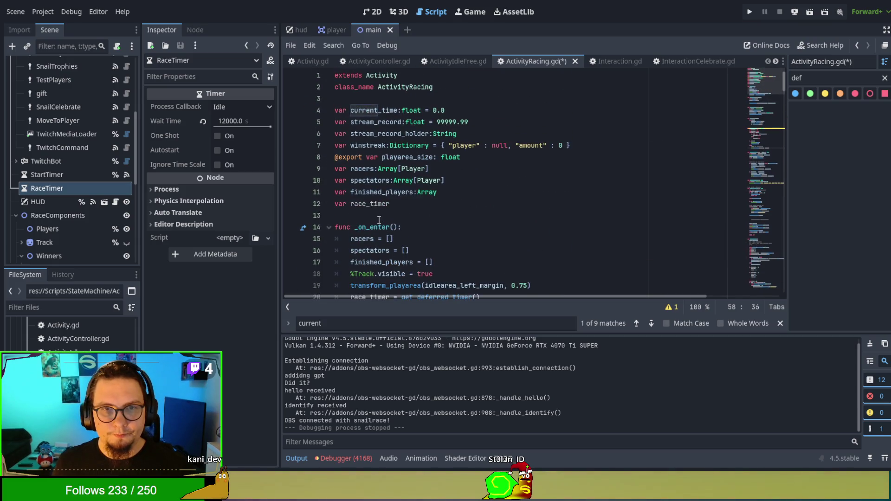
click(411, 206)
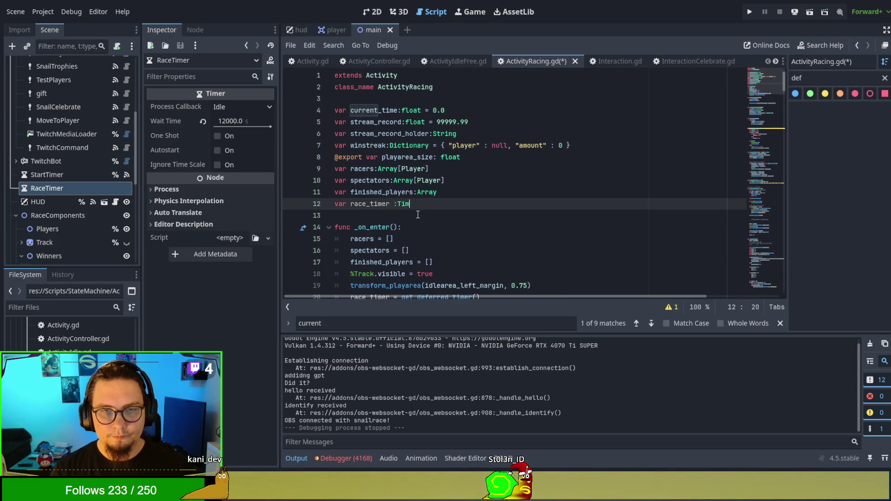
text(mer)
key(Escape)
key(Escape)
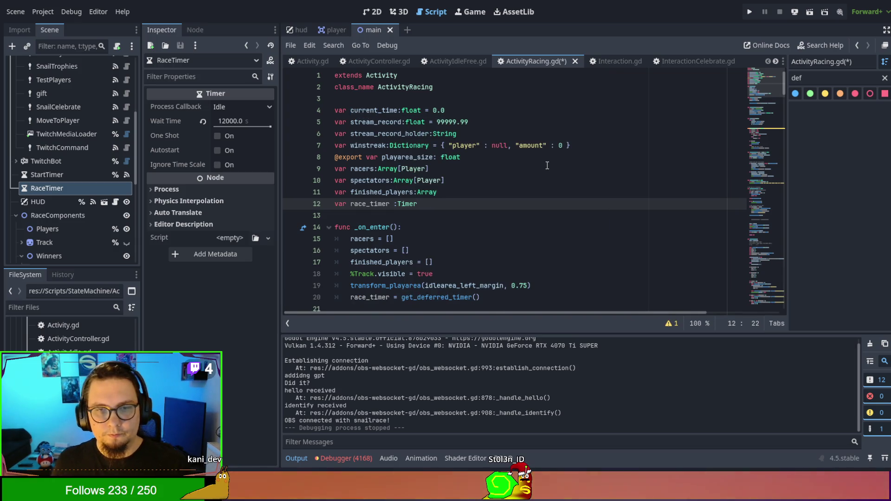
- Filter the script's function list by 'update' and jump to activity_update
scroll(546, 163, down, 12)
scroll(546, 164, down, 14)
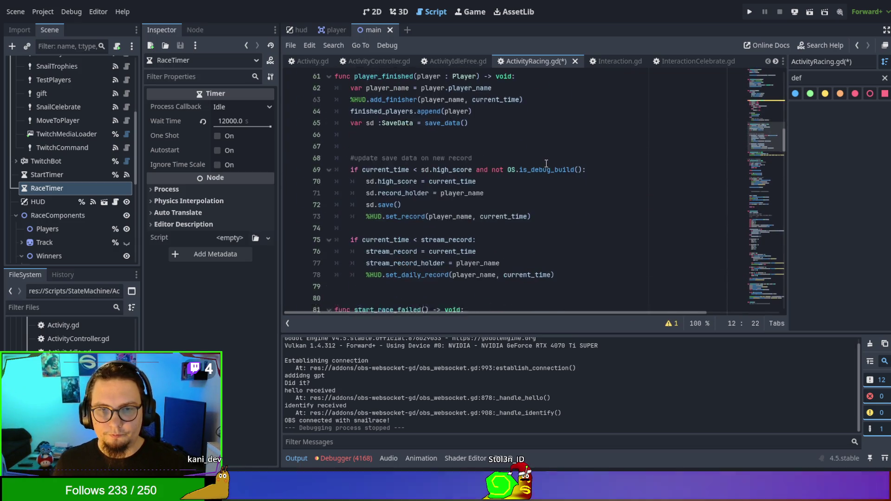
scroll(546, 164, down, 5)
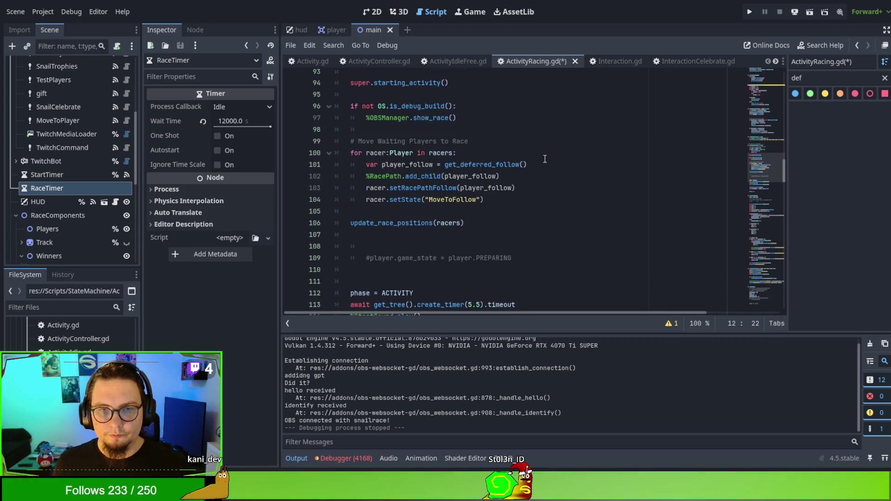
scroll(545, 159, up, 5)
scroll(544, 159, up, 8)
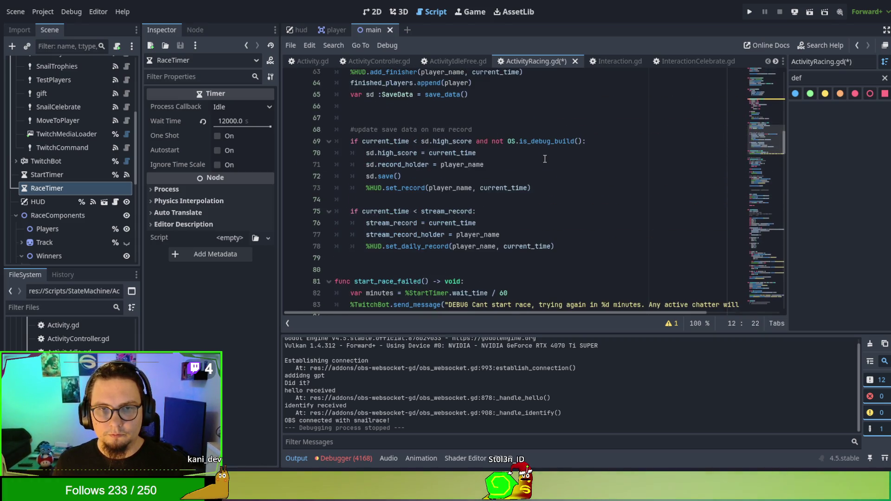
scroll(544, 159, down, 5)
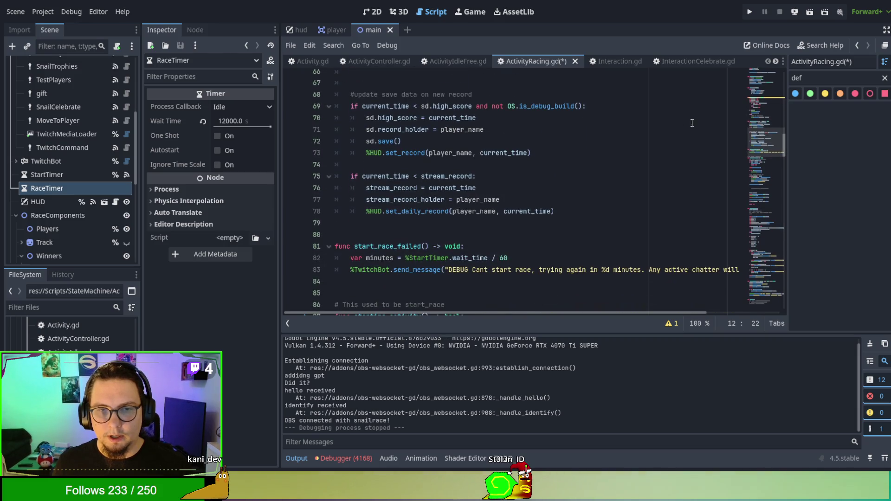
double_click(838, 73)
text(update)
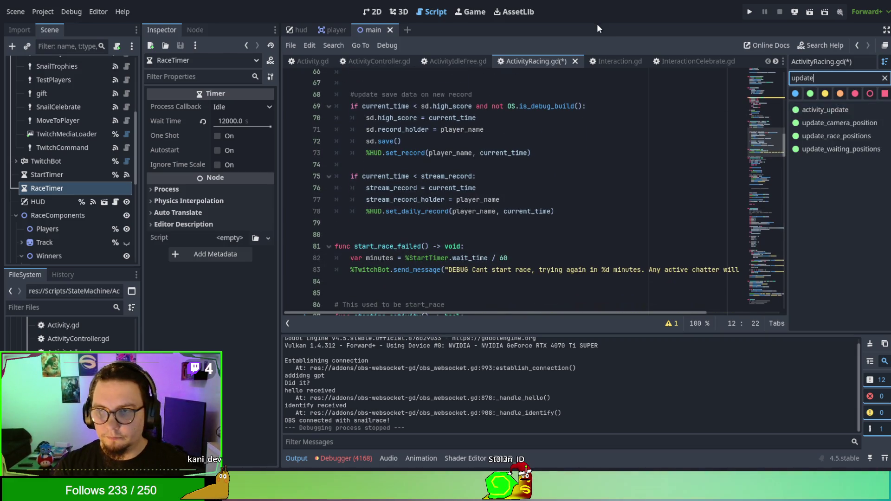
click(798, 109)
- Try appending .ttime to race_timer in the update_time call on line 58
scroll(458, 201, down, 1)
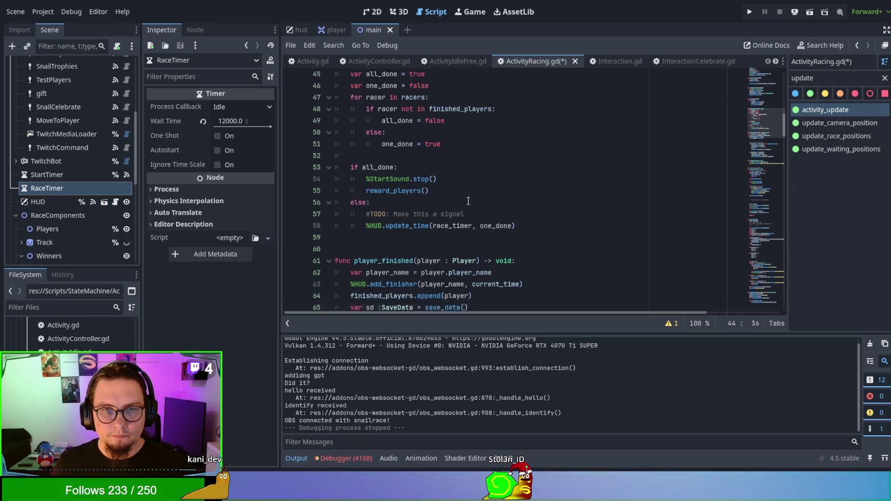
double_click(458, 203)
key(Left)
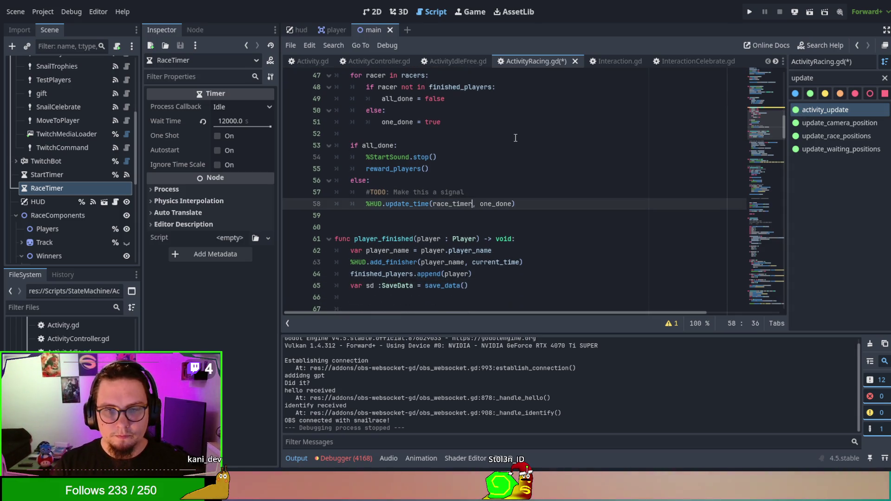
text(.)
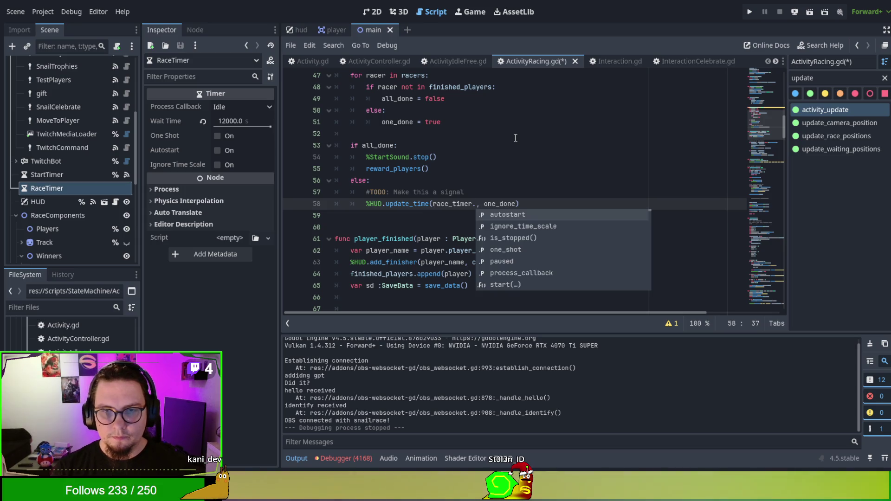
text(ttime)
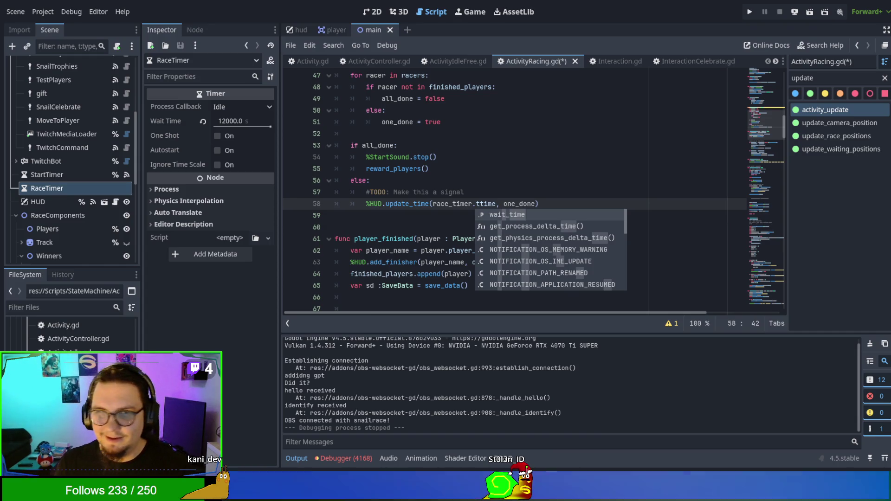
click(477, 185)
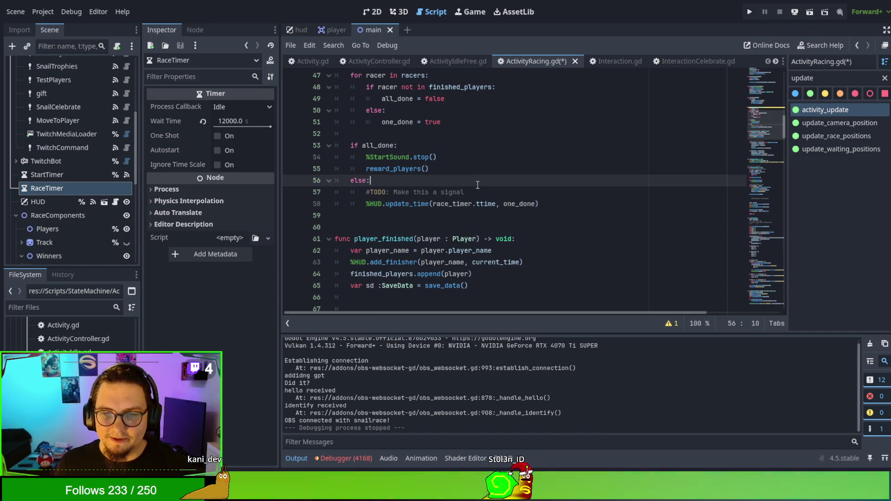
- Undo the edits so current_time += delta returns and update_time receives current_time
key(ctrl+z)
key(ctrl+z)
key(ctrl+z)
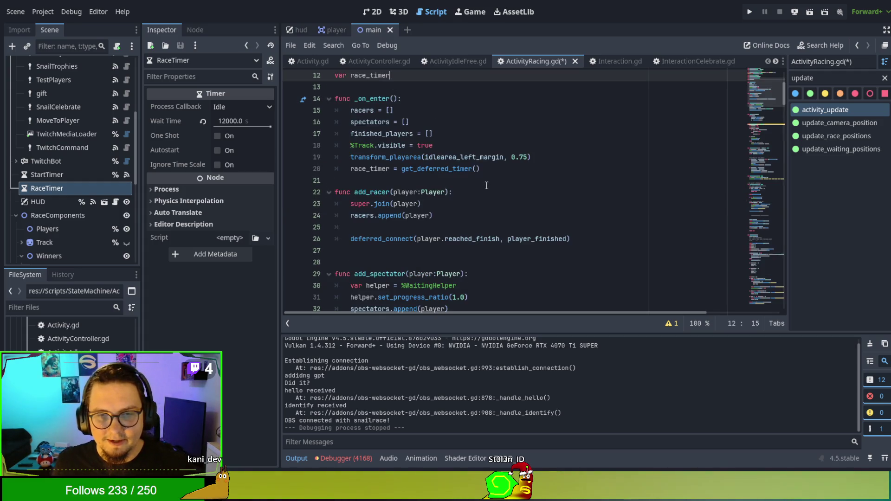
key(ctrl+z)
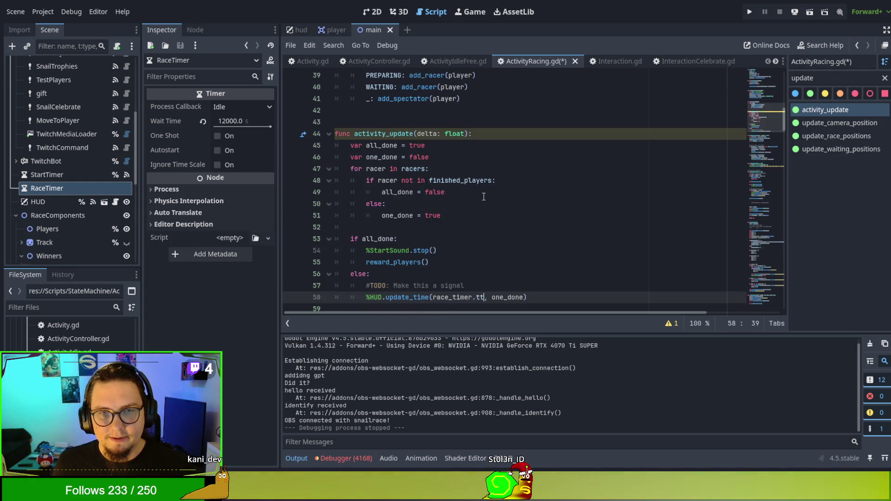
key(ctrl+z)
key(ctrl+z)
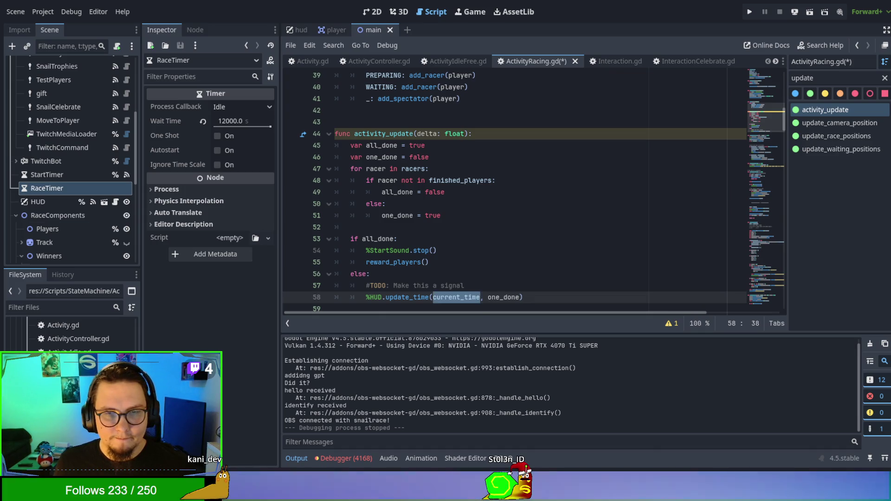
key(ctrl+z)
click(603, 285)
- Review the StartSound stop line and the reward_players call in the script
scroll(599, 274, down, 2)
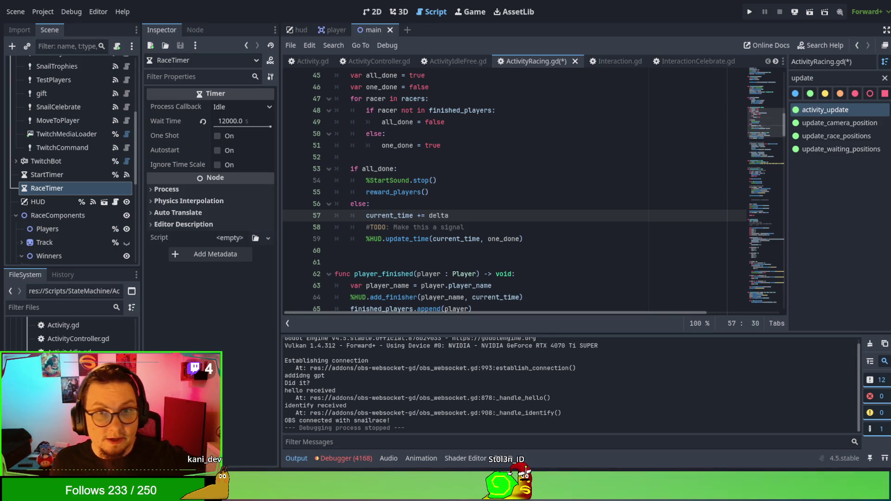
click(437, 180)
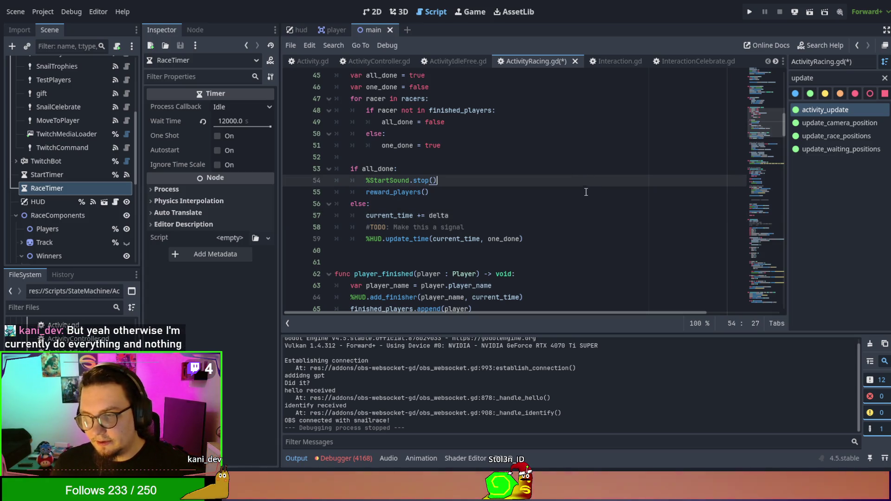
scroll(563, 218, up, 2)
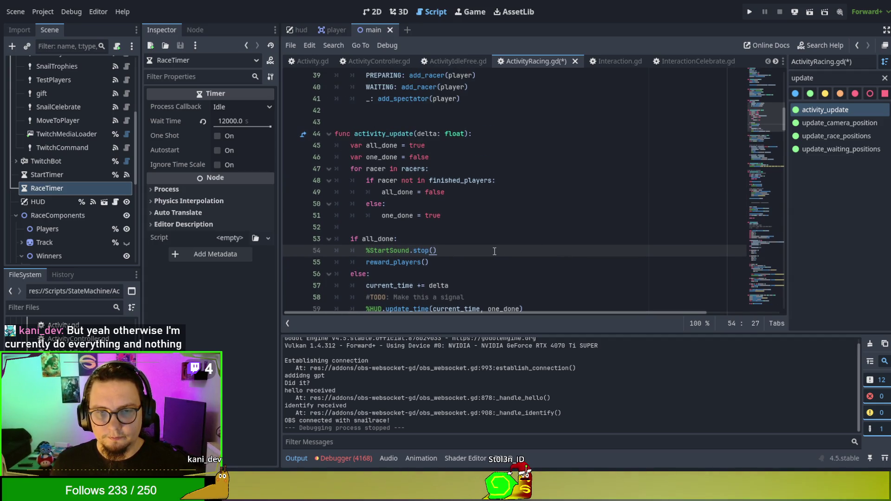
scroll(494, 251, down, 1)
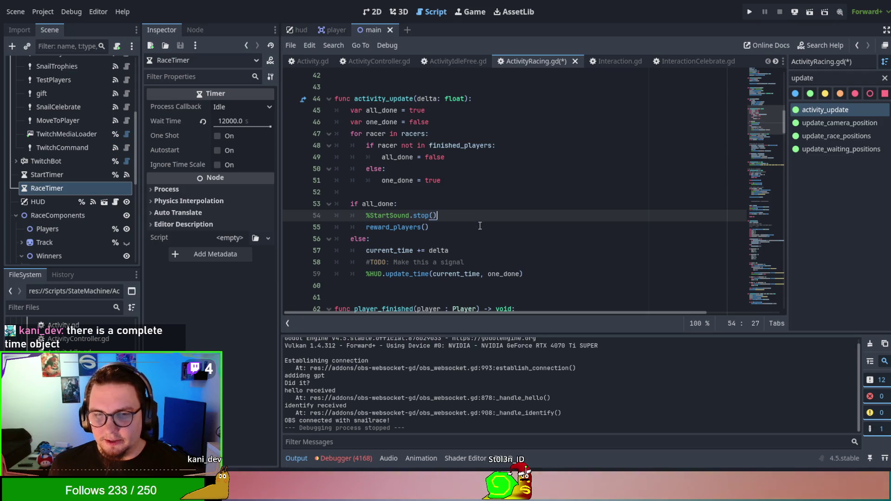
click(480, 225)
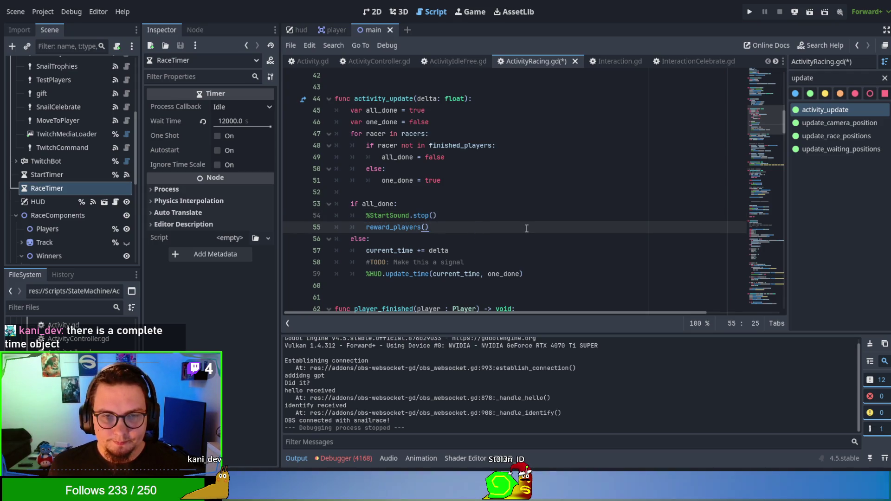
scroll(527, 229, up, 7)
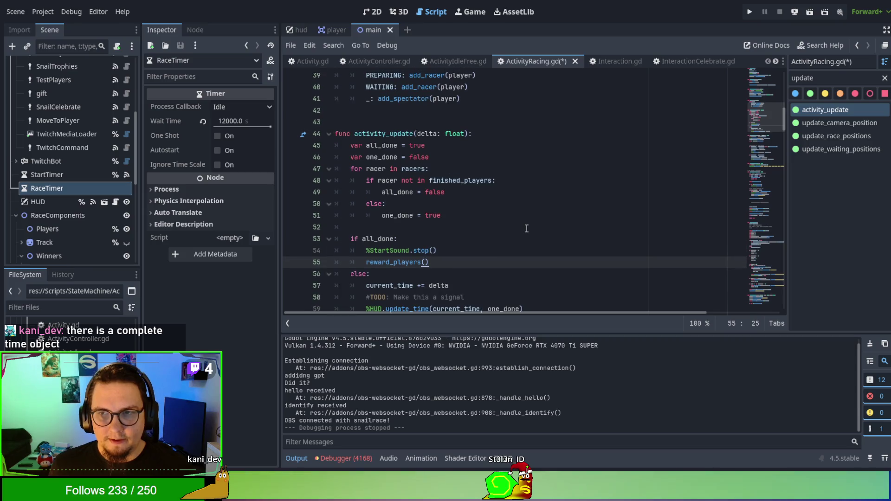
scroll(527, 228, up, 6)
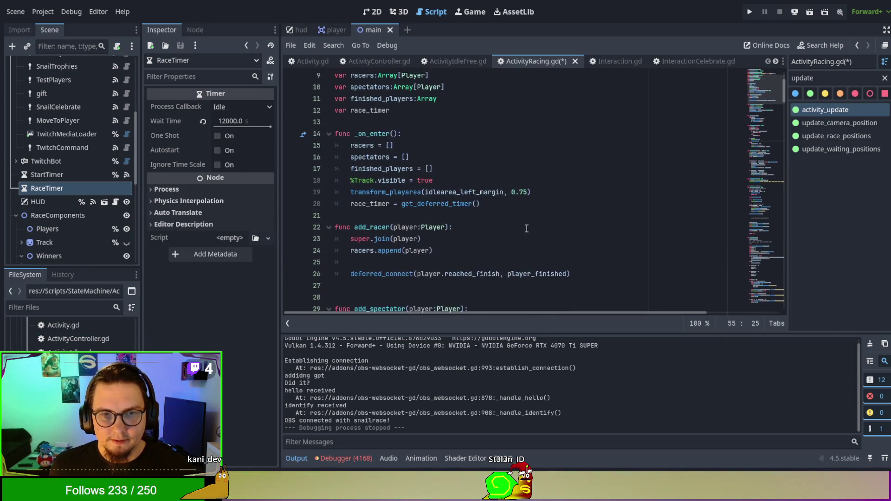
scroll(527, 228, down, 3)
scroll(527, 228, up, 1)
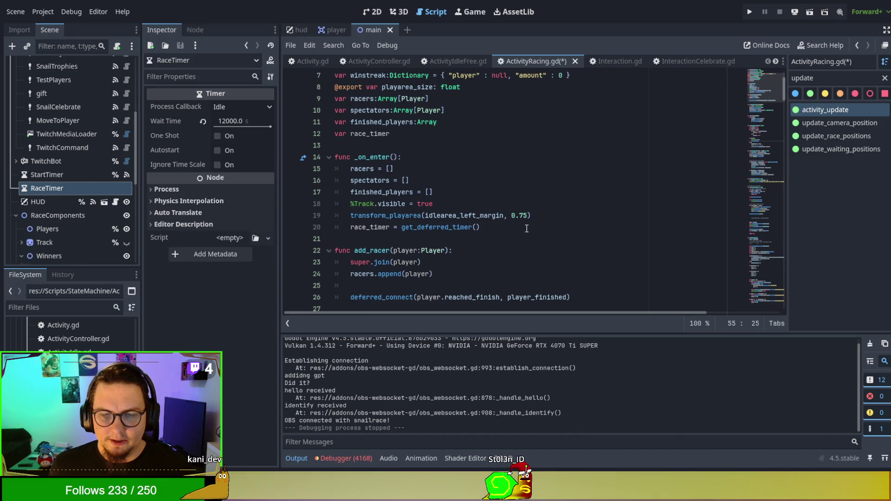
- Delete the race_timer = get_deferred_timer() line and the race_timer variable declaration
click(526, 228)
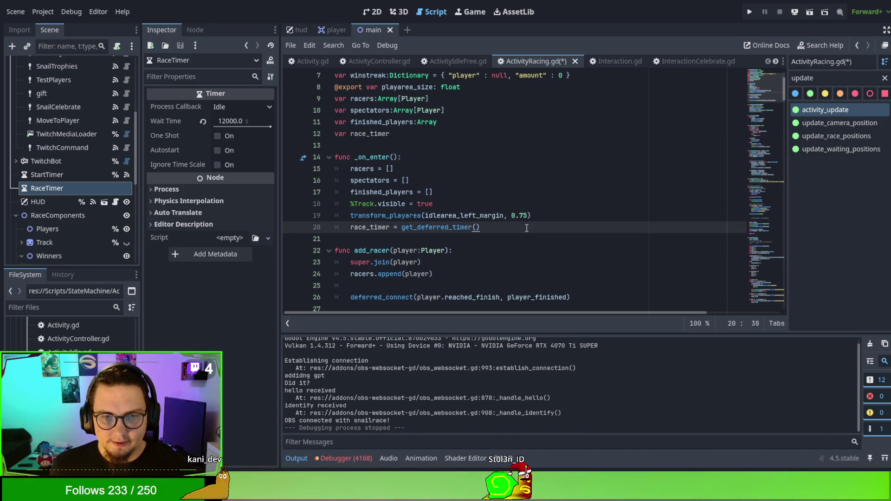
key(shift+Home)
text(r)
key(BackSpace)
double_click(372, 135)
key(BackSpace)
key(BackSpace)
key(BackSpace)
key(BackSpace)
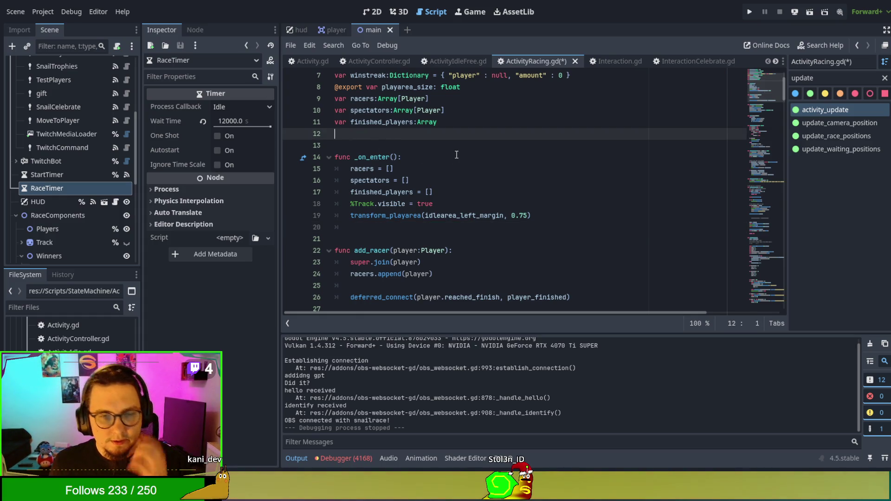
- Select the phase = ACTIVITY line in starting_activity to move it below the racer.start() loop
scroll(457, 155, down, 8)
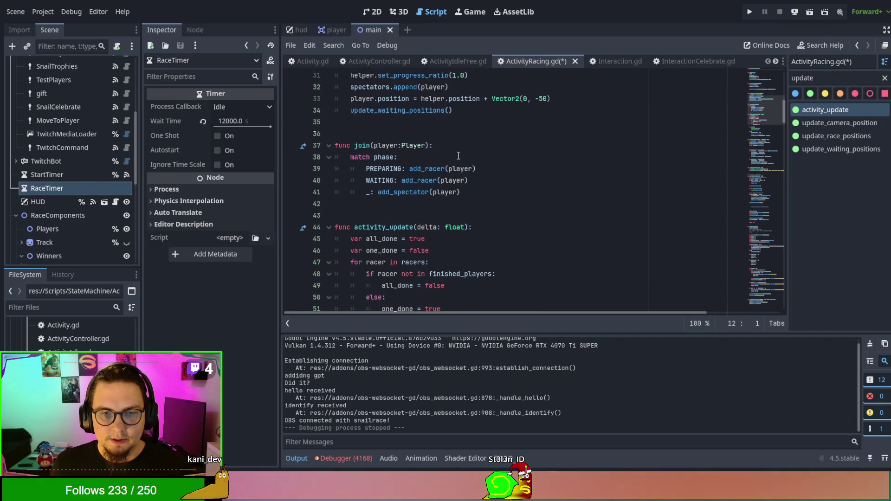
scroll(458, 156, down, 7)
scroll(458, 156, down, 17)
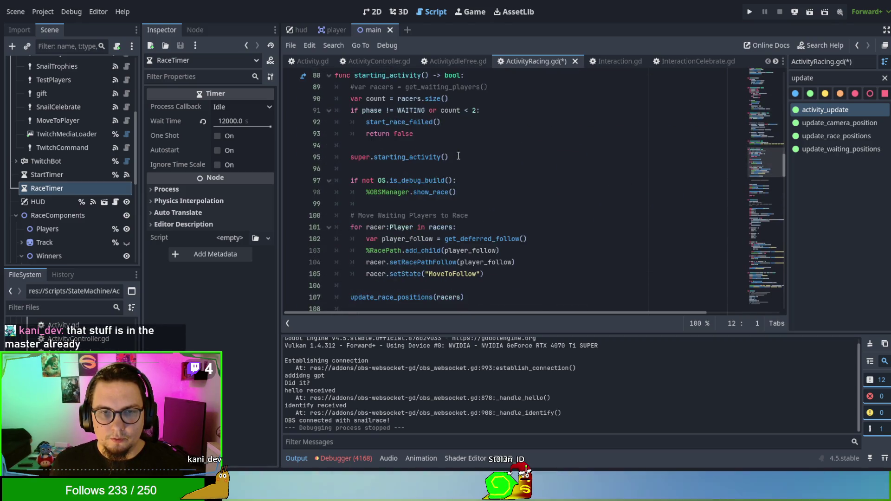
scroll(458, 156, down, 9)
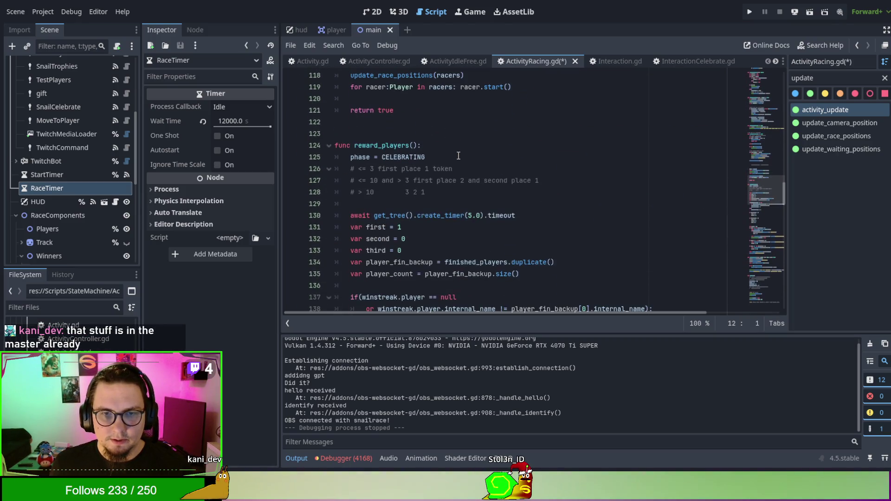
scroll(458, 156, up, 14)
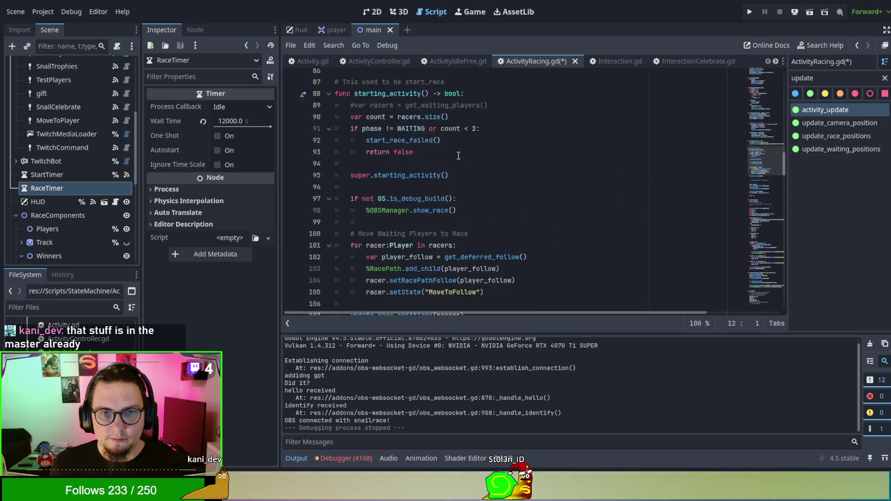
scroll(459, 156, down, 6)
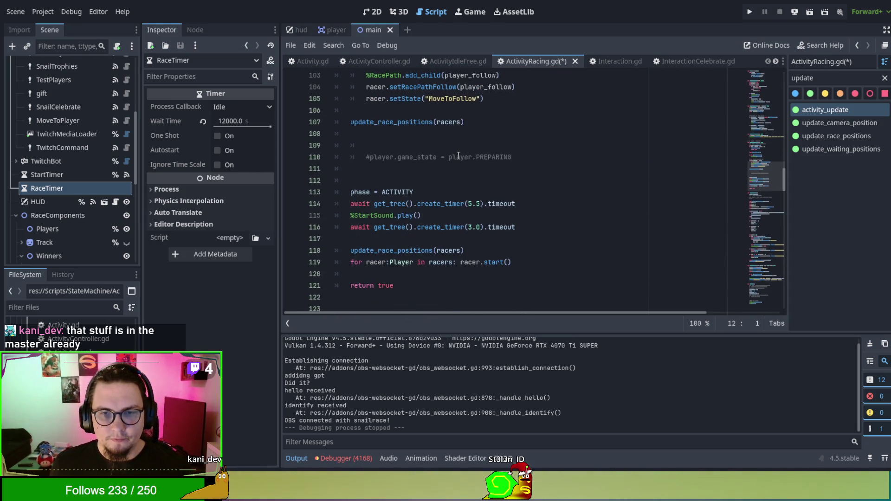
scroll(409, 268, down, 1)
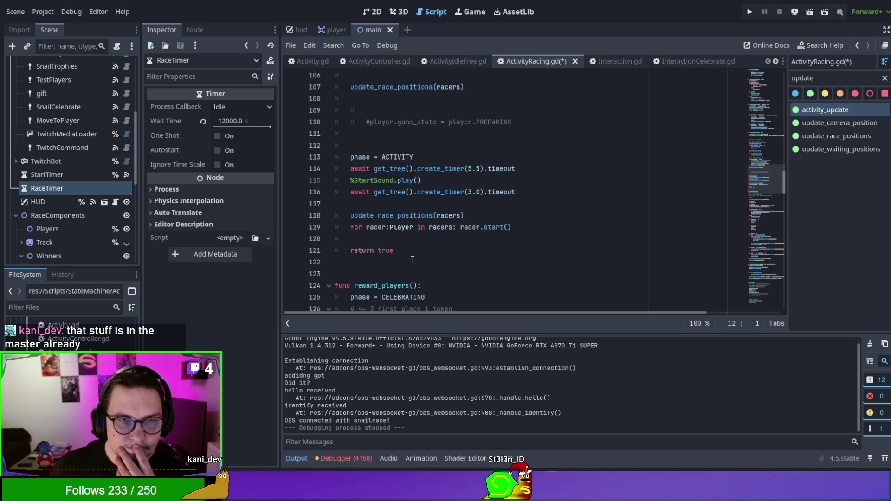
double_click(402, 157)
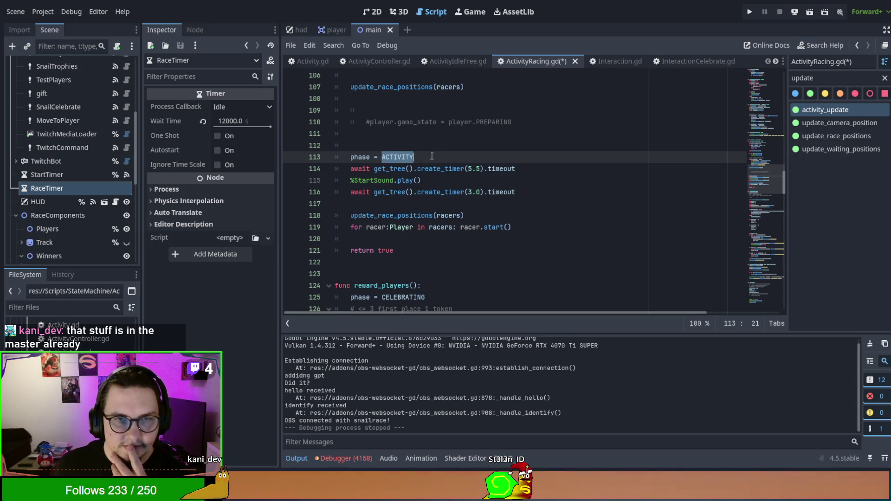
mouse_move(420, 155)
mouse_down()
mouse_move(430, 156)
mouse_move(436, 145)
mouse_move(462, 242)
mouse_up()
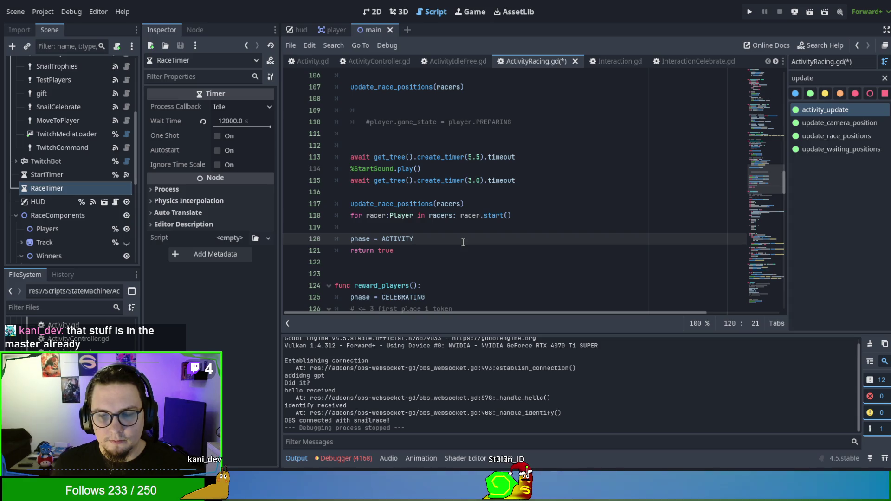
scroll(463, 242, up, 8)
scroll(463, 242, up, 8)
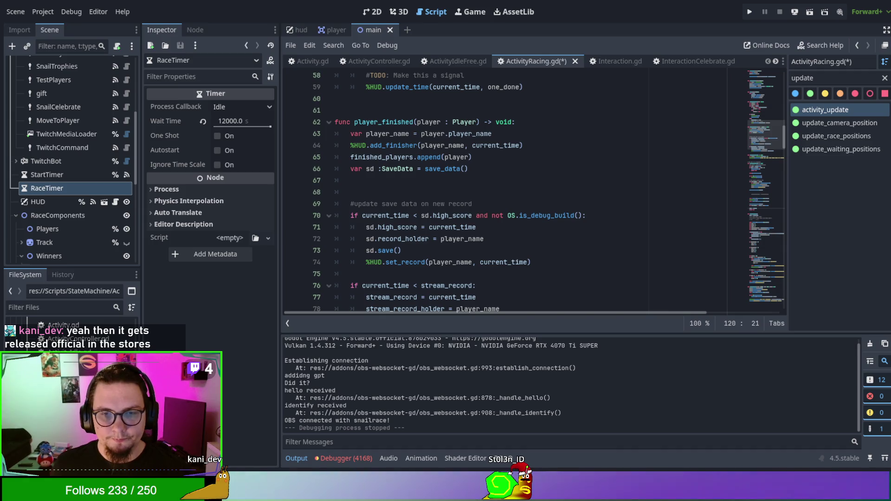
click(503, 215)
scroll(515, 143, down, 3)
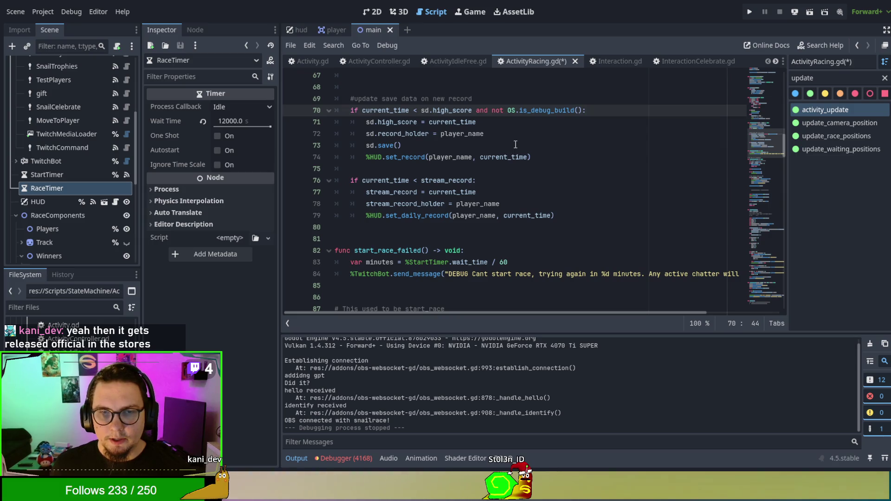
scroll(515, 143, down, 8)
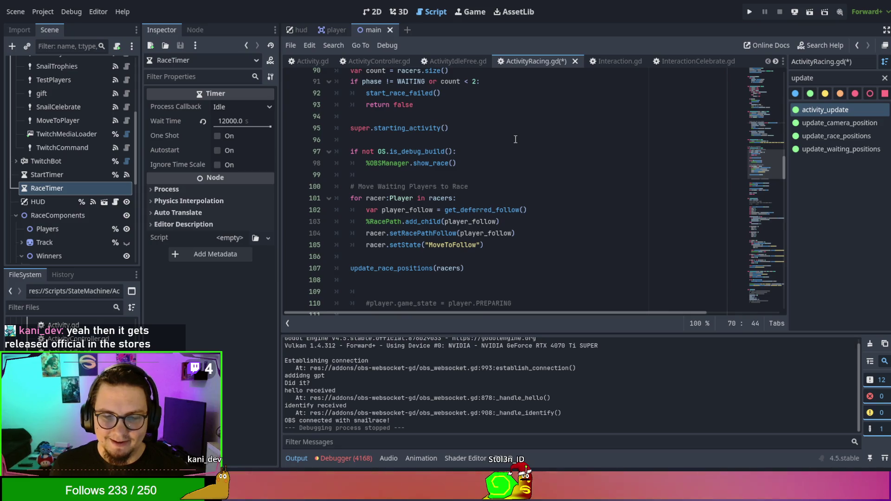
scroll(515, 139, down, 2)
scroll(513, 188, down, 2)
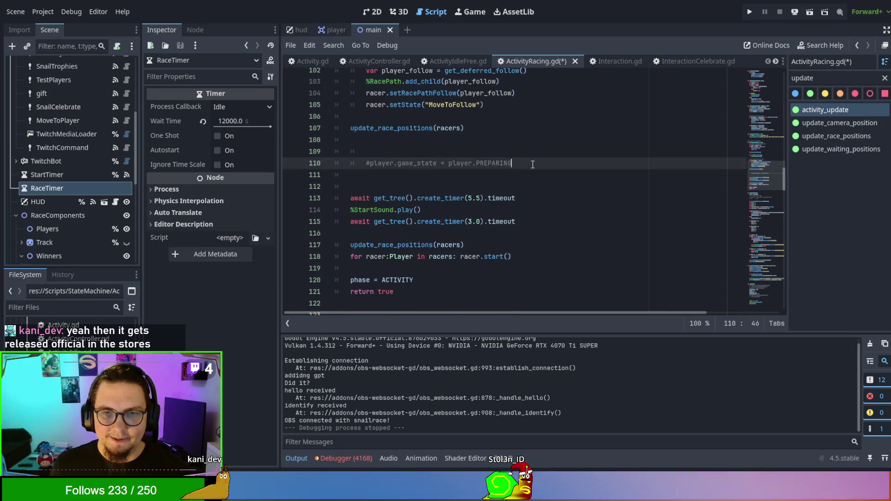
- Delete the commented-out #player.game_state = player.PREPARING line and the extra blank lines
drag(514, 163, 541, 140)
key(BackSpace)
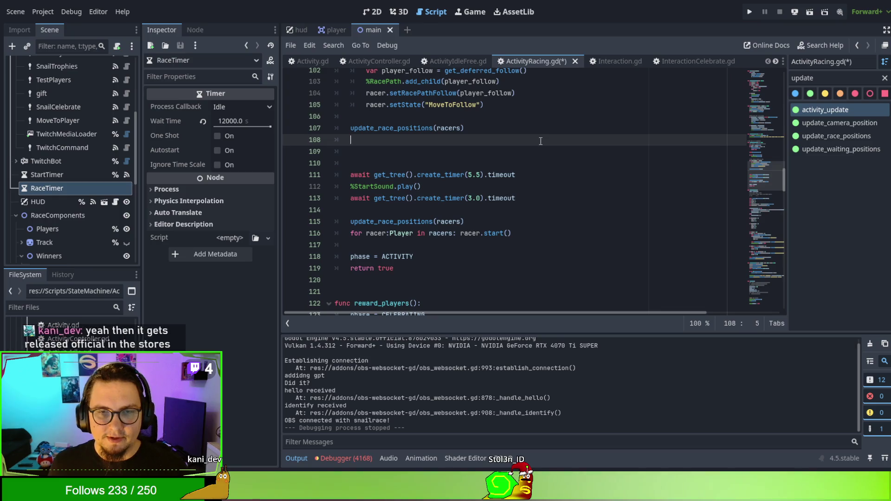
key(Down)
key(BackSpace)
key(BackSpace)
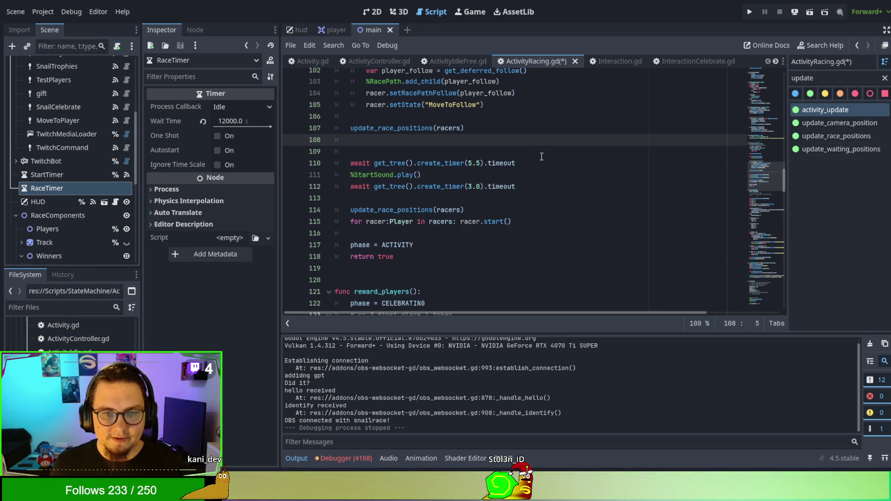
- Inspect the 5.0-second get_tree().create_timer await line in reward_players, then deselect it
scroll(541, 157, down, 7)
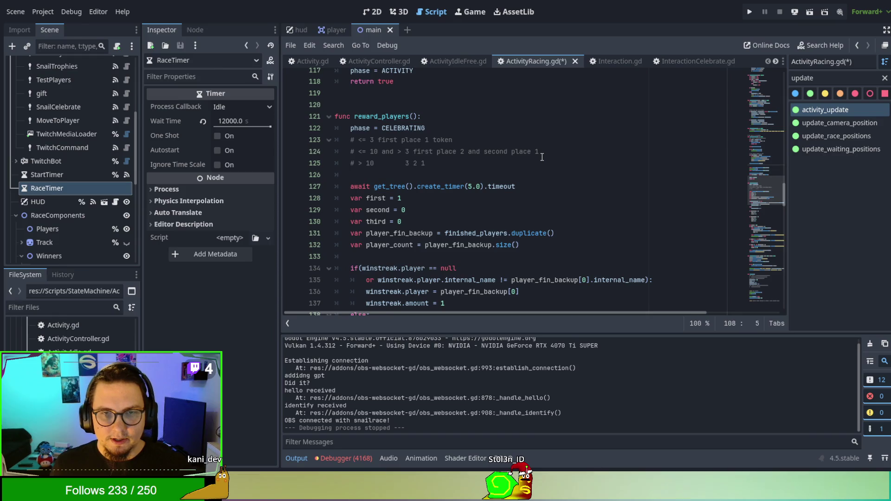
double_click(390, 116)
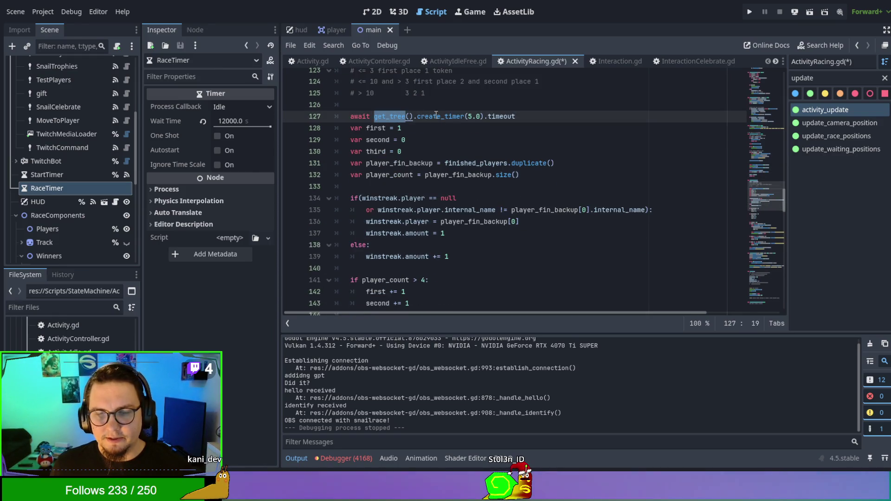
double_click(441, 118)
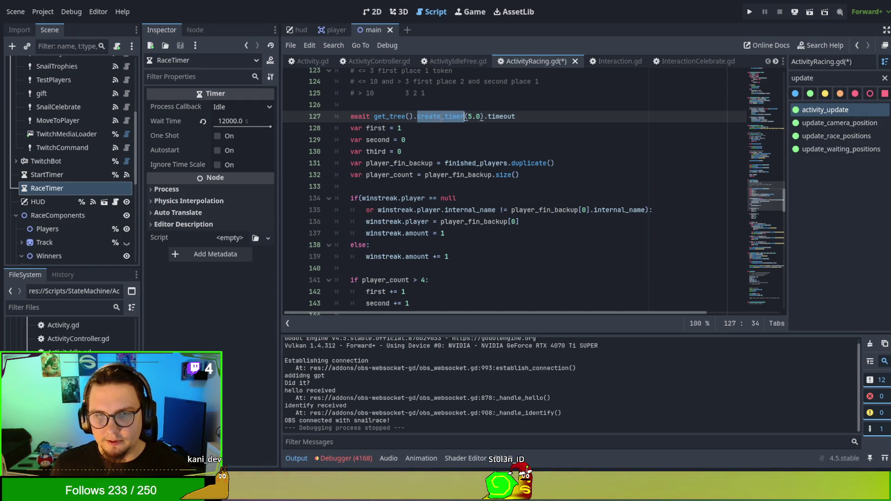
double_click(389, 117)
click(546, 117)
key(shift+Up)
scroll(599, 163, up, 1)
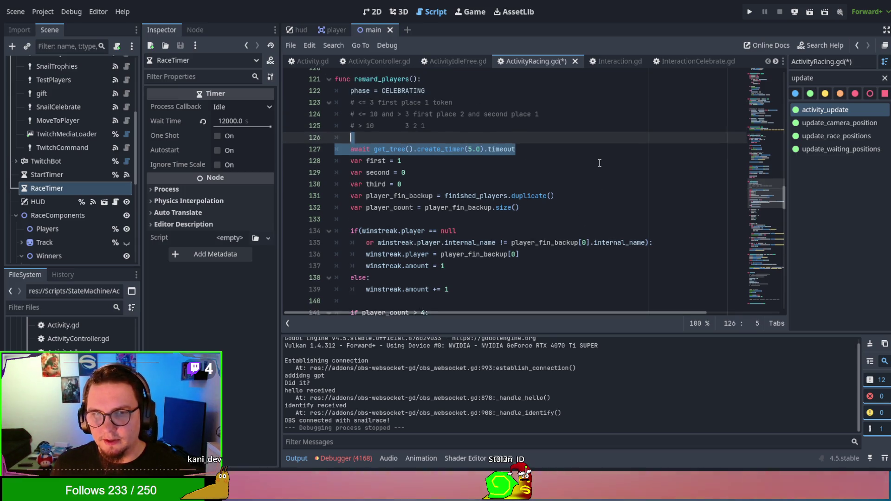
click(542, 153)
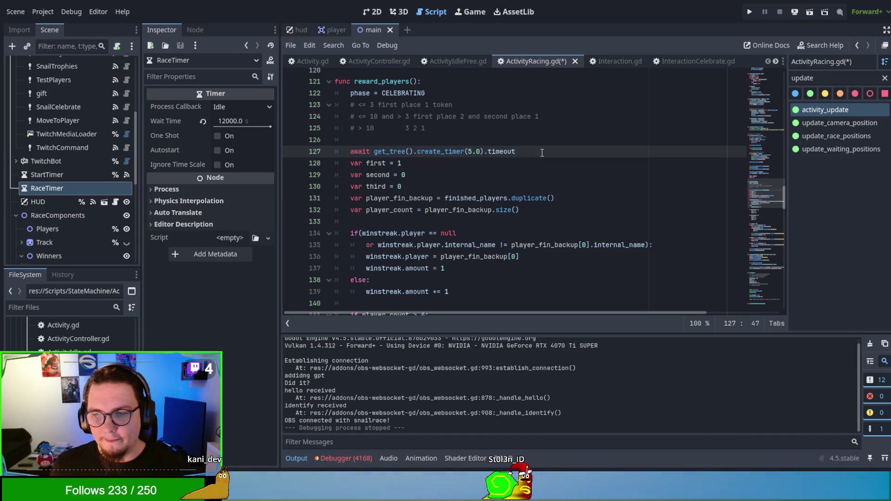